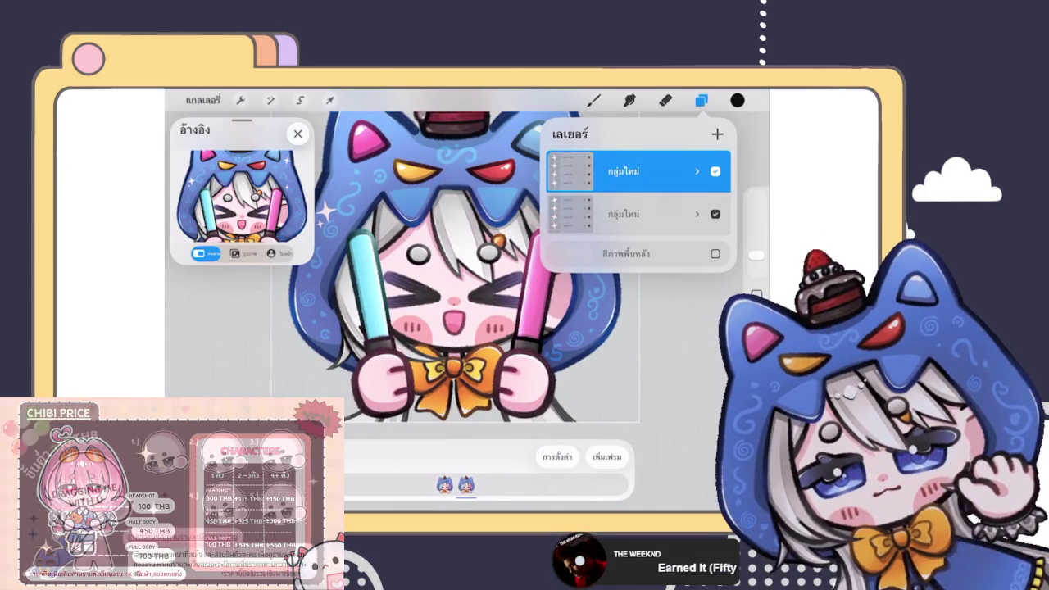
Step: Select the cyan glowstick layer in the top group and rotate it with a Uniform transform
click(696, 172)
click(639, 335)
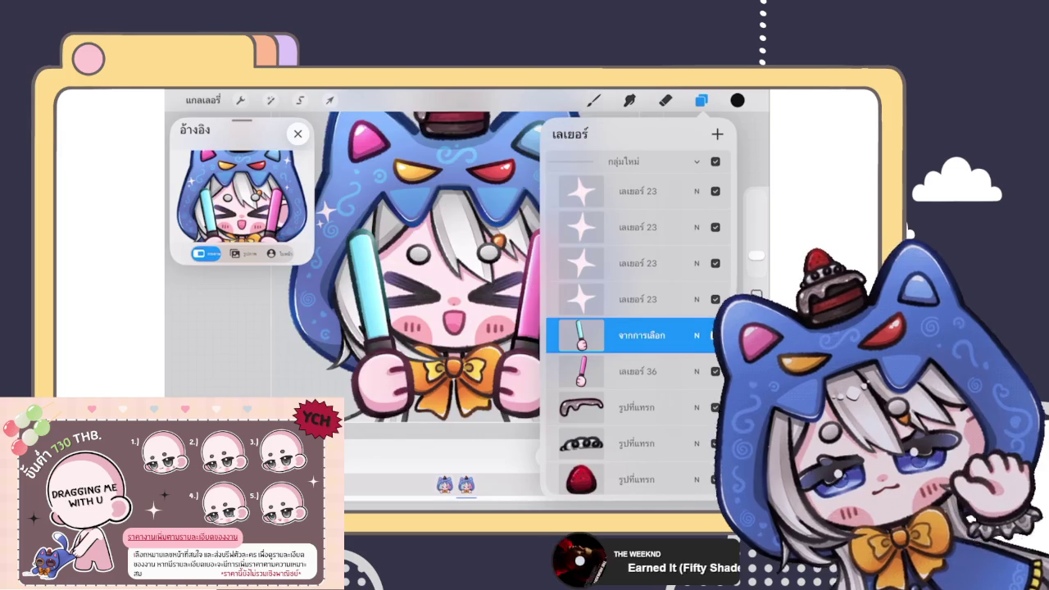
click(593, 100)
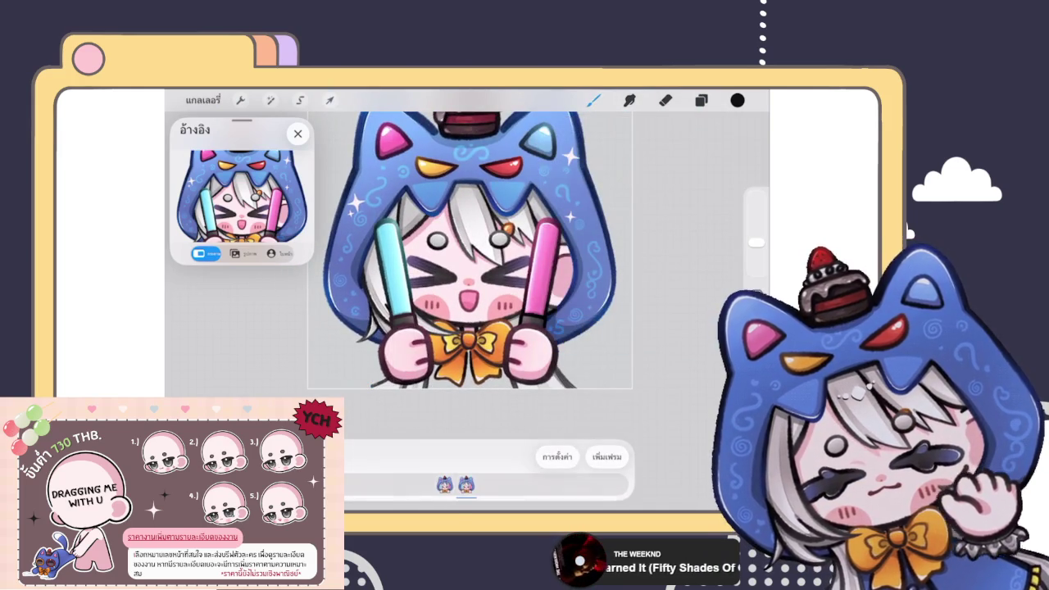
click(701, 100)
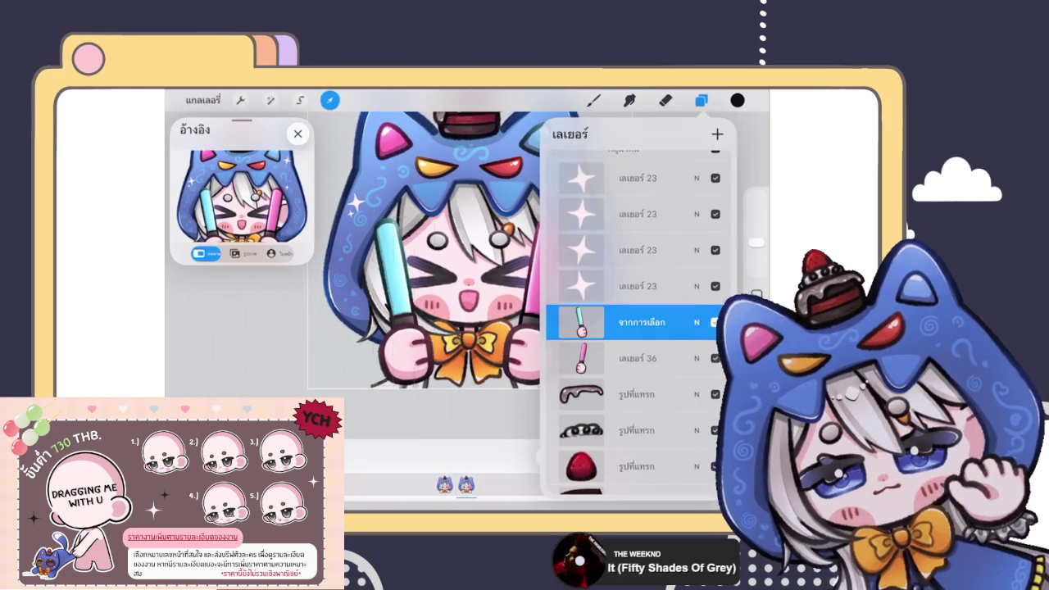
click(329, 100)
click(450, 453)
drag(403, 206, 442, 209)
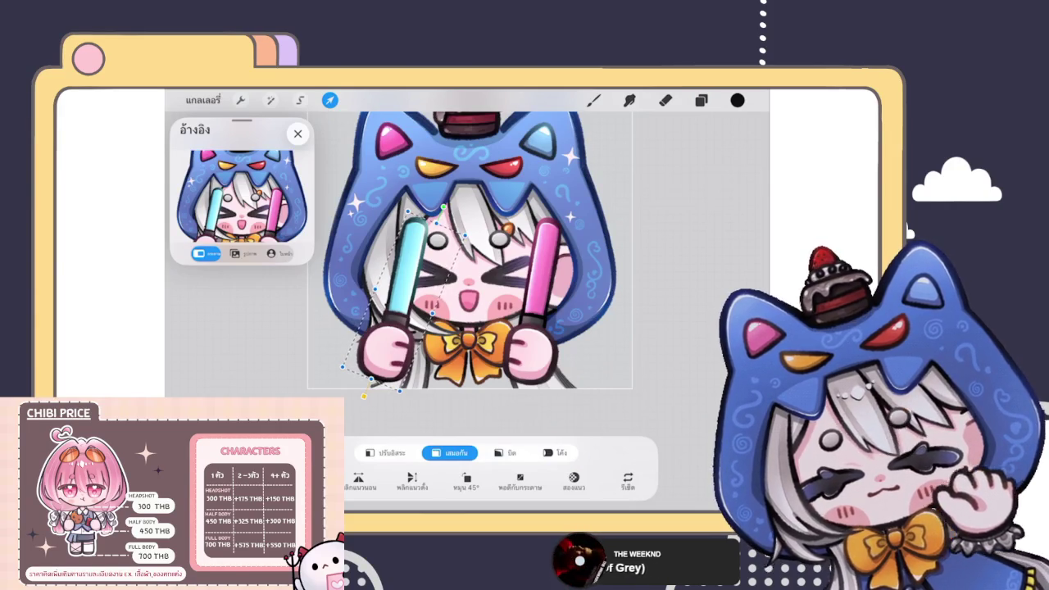
Step: Select the pink glowstick layer and rotate it to a more upright angle
click(700, 100)
click(632, 356)
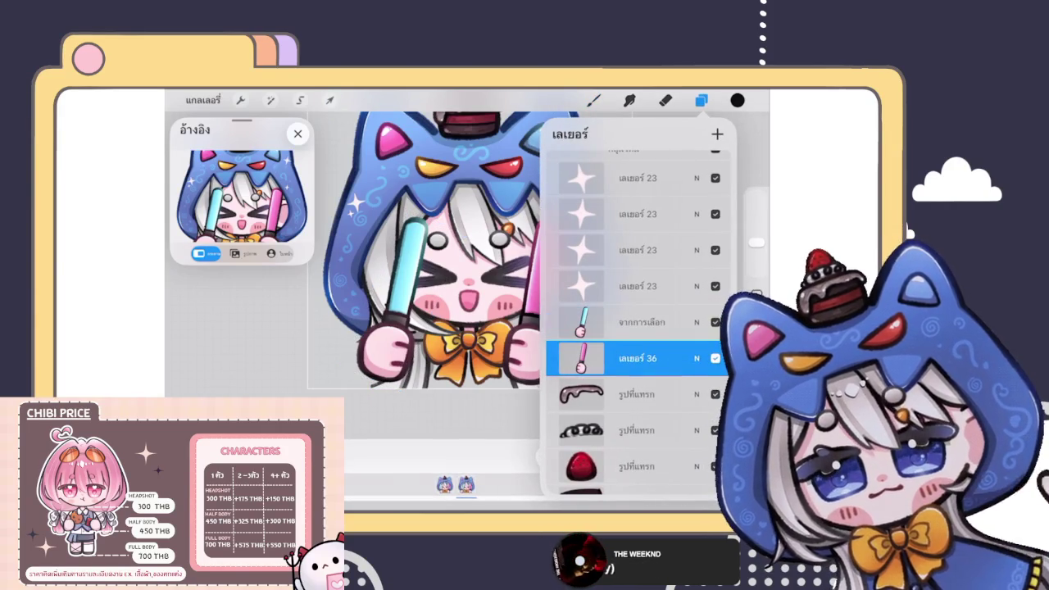
click(701, 99)
drag(532, 199, 488, 209)
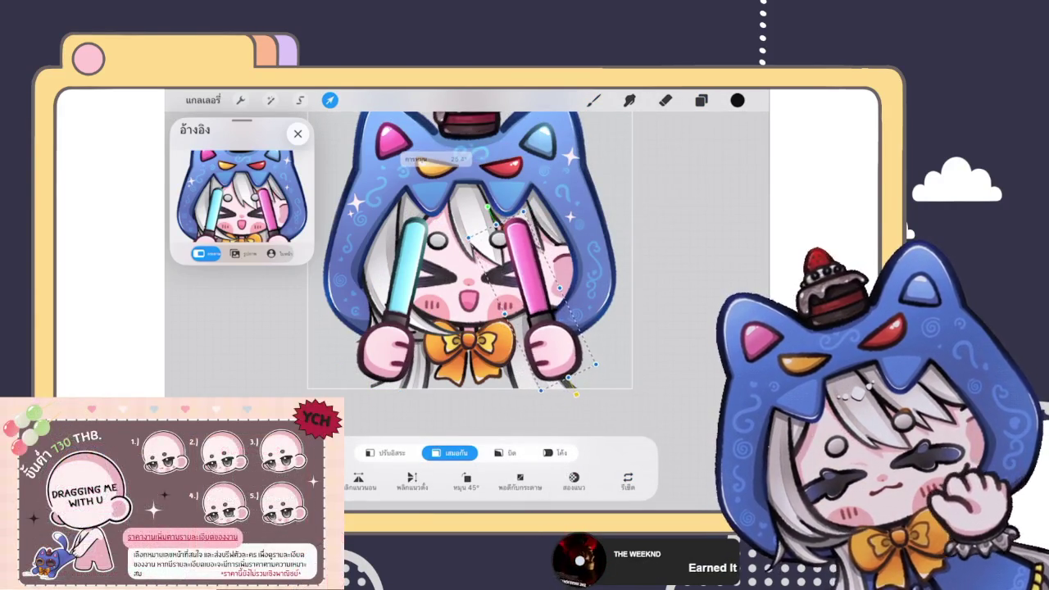
click(593, 100)
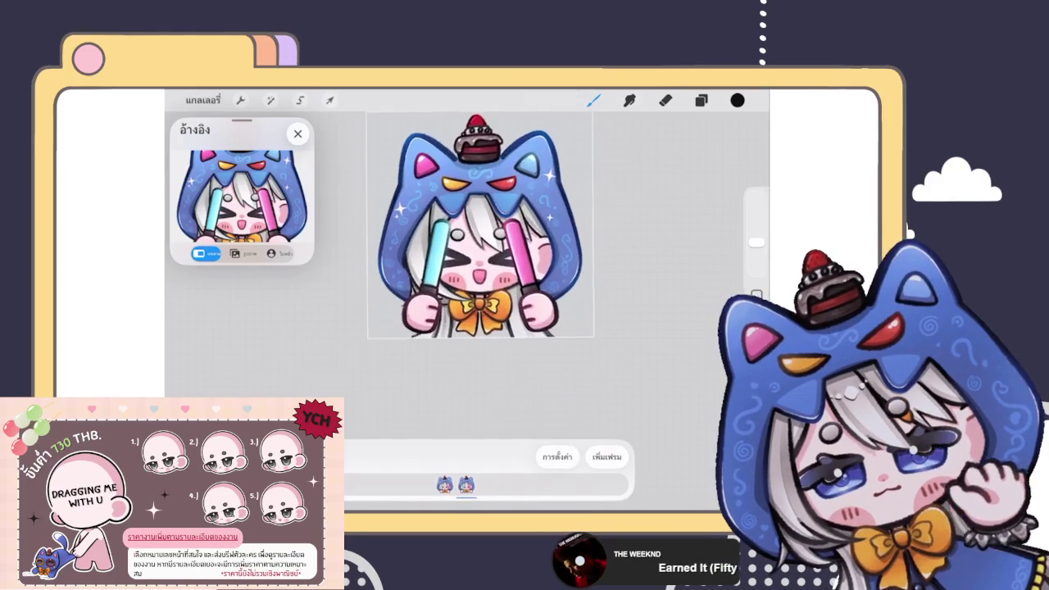
click(329, 100)
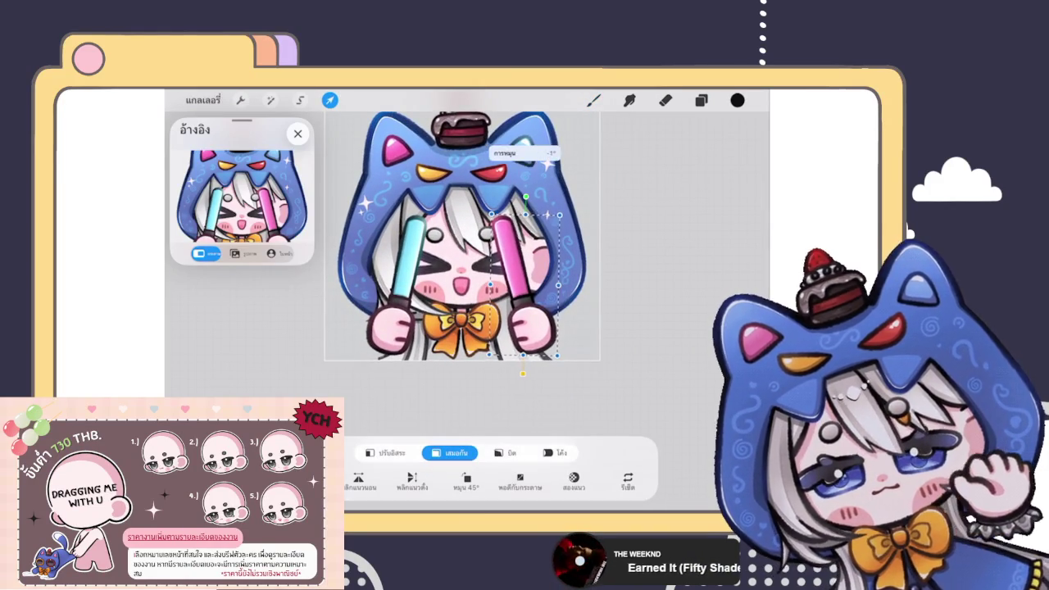
click(593, 100)
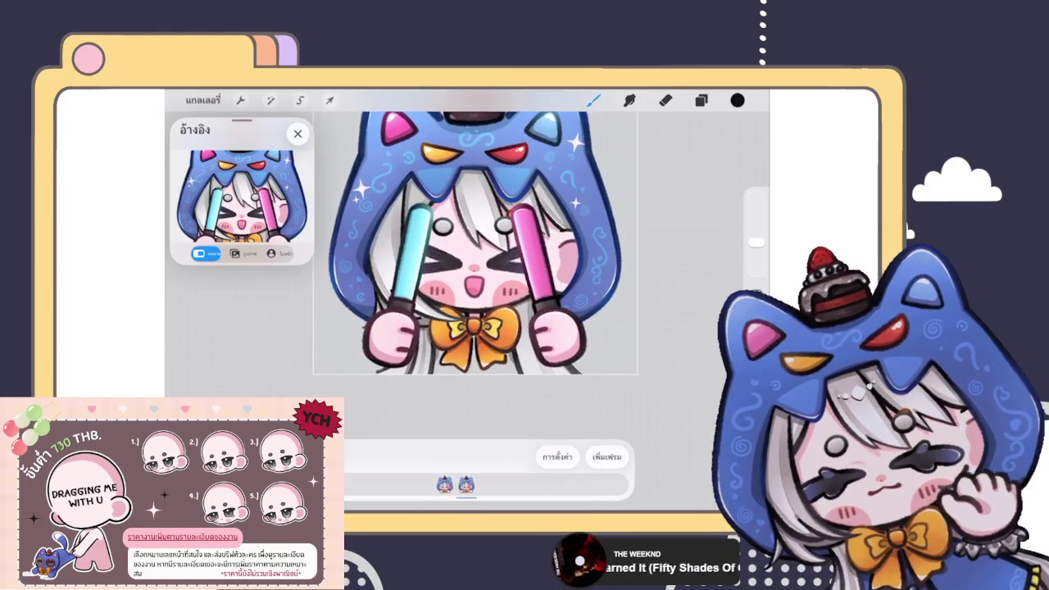
scroll(475, 246, down, 3)
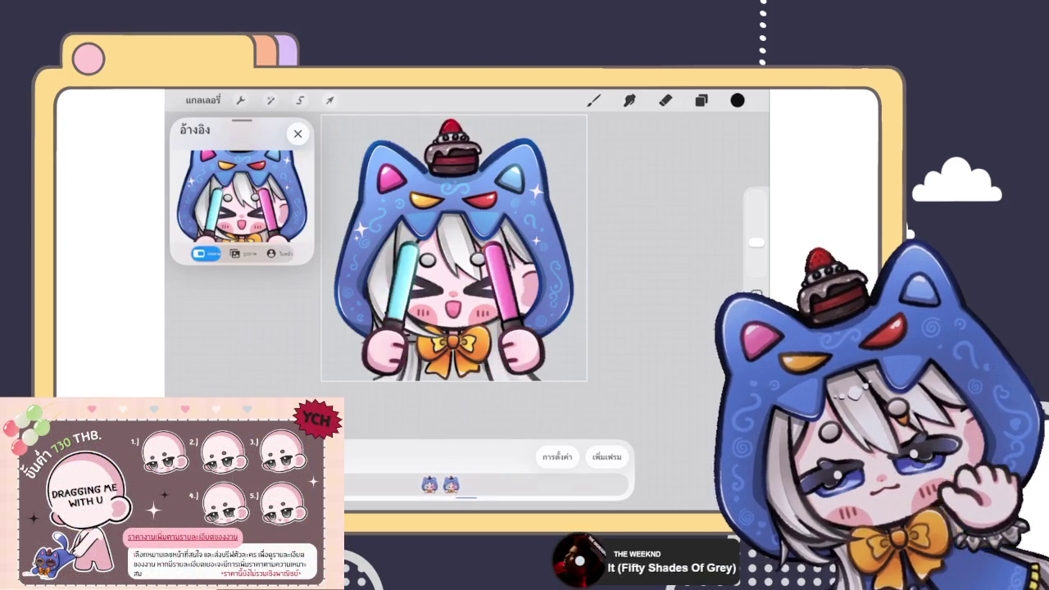
Step: Duplicate the frame group and move the copy to the top as a third frame
click(700, 100)
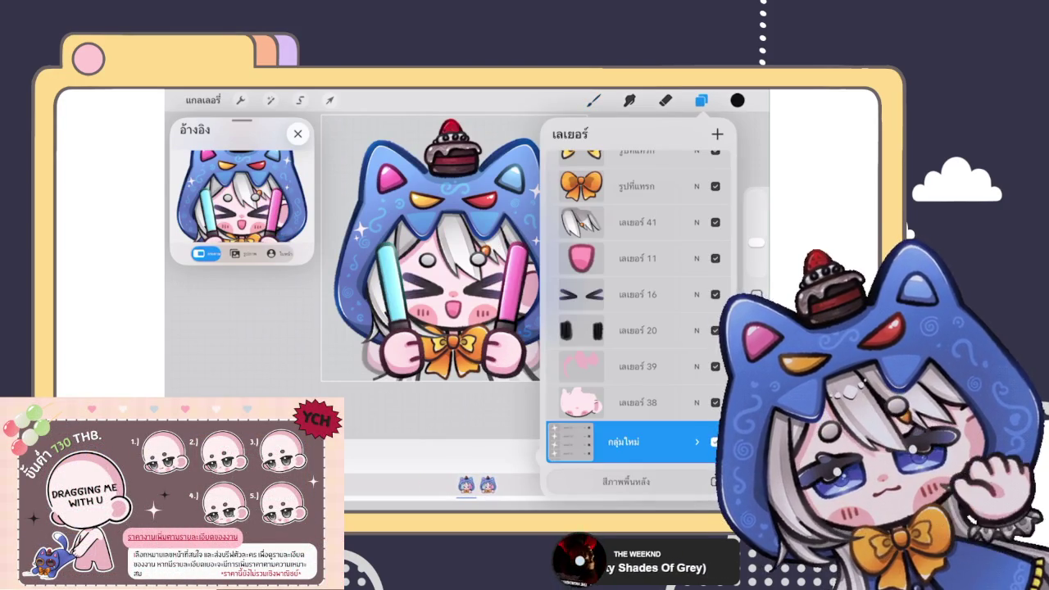
click(696, 441)
drag(631, 410, 631, 148)
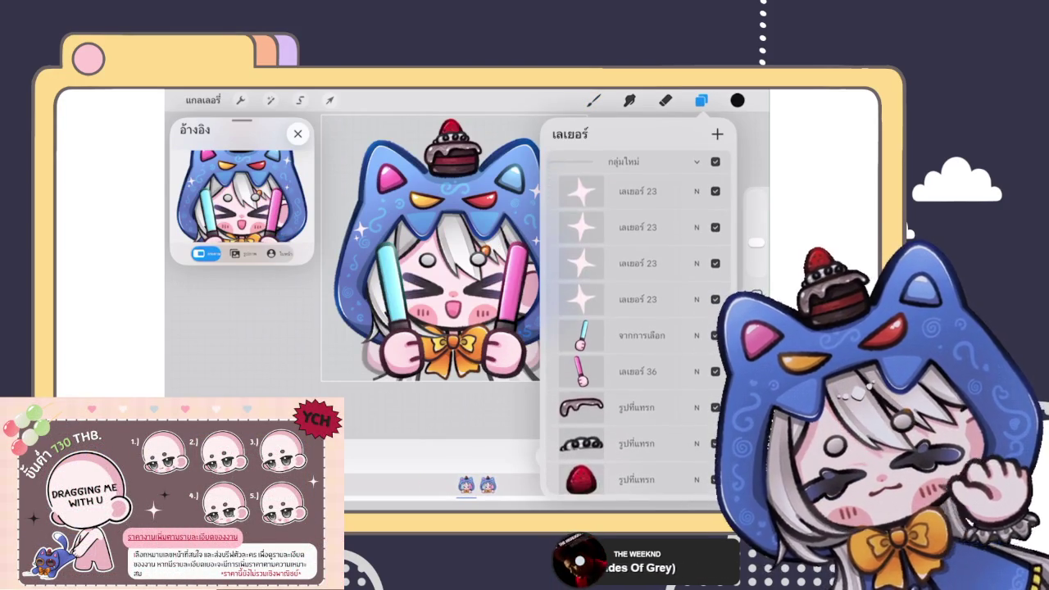
click(696, 161)
drag(672, 214, 573, 214)
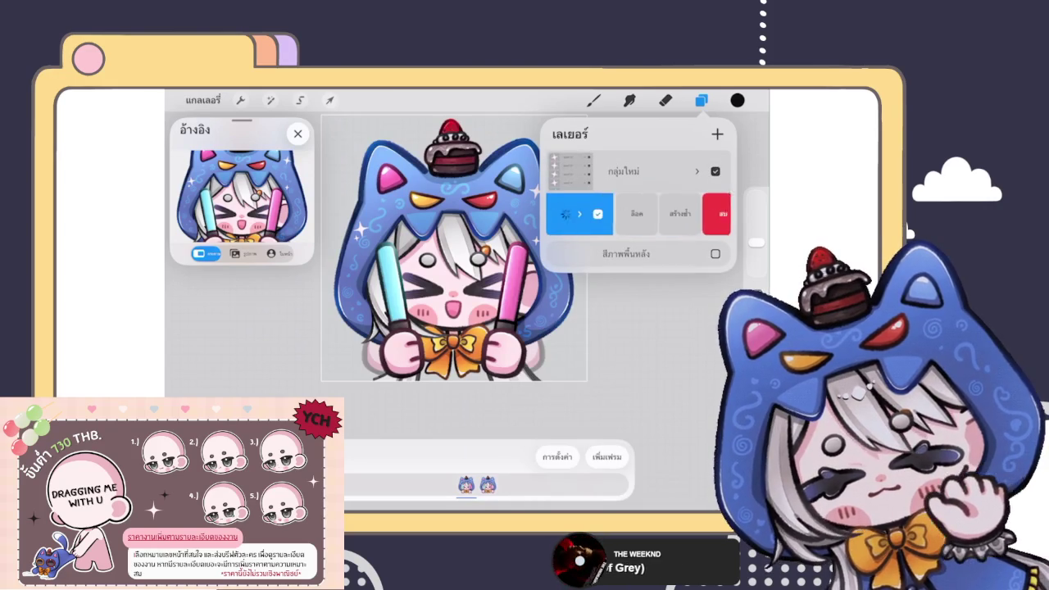
drag(639, 213, 639, 172)
Step: Slow the animation playback from 15 to 8 frames per second
click(700, 100)
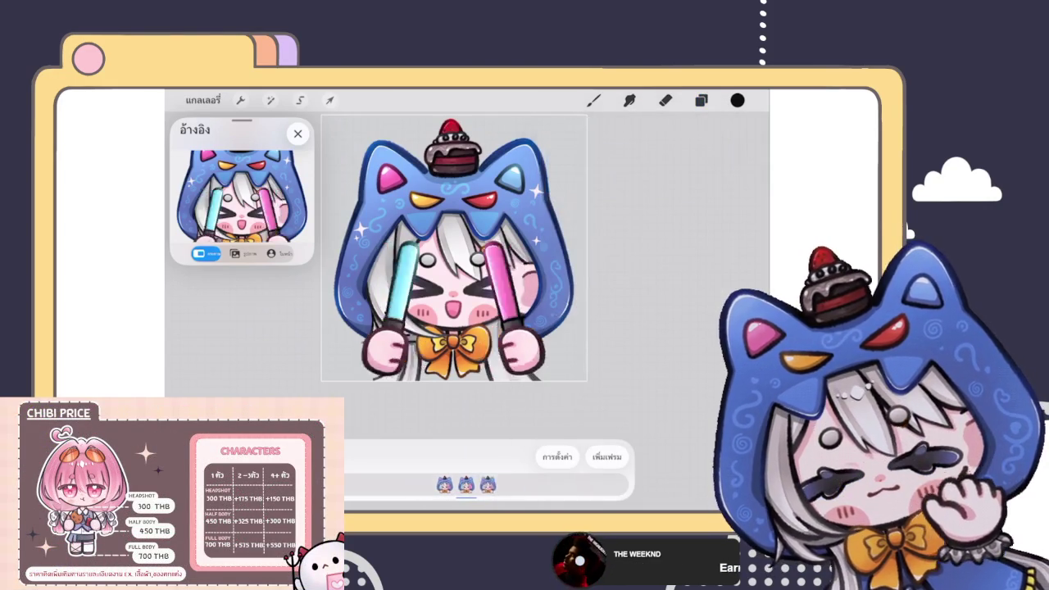
click(557, 456)
drag(525, 297, 511, 297)
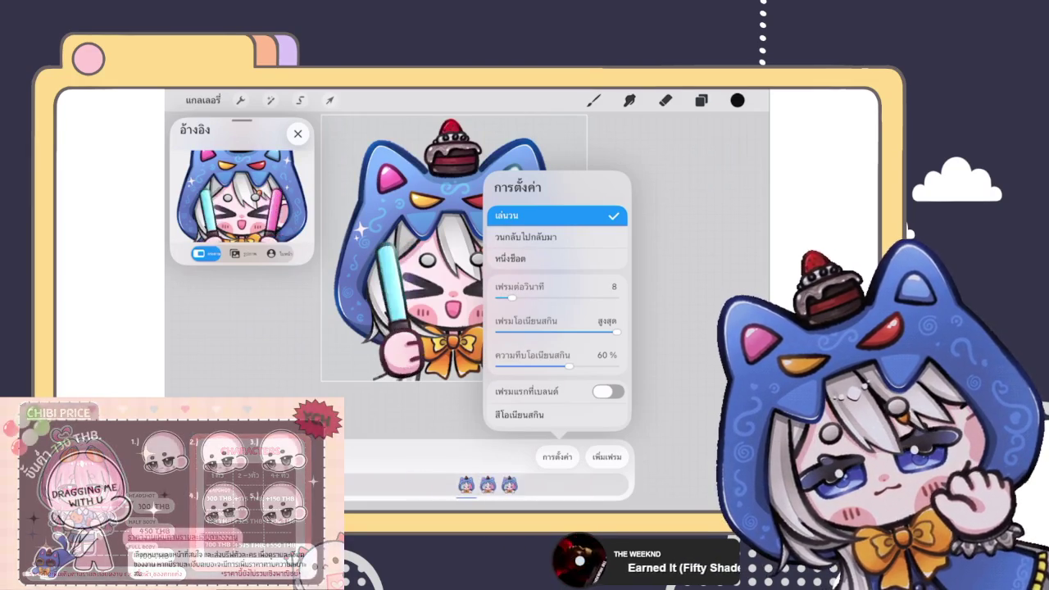
Step: Try Ping-Pong, return to Loop playback, and drag the frame rate down toward 5 fps
click(525, 236)
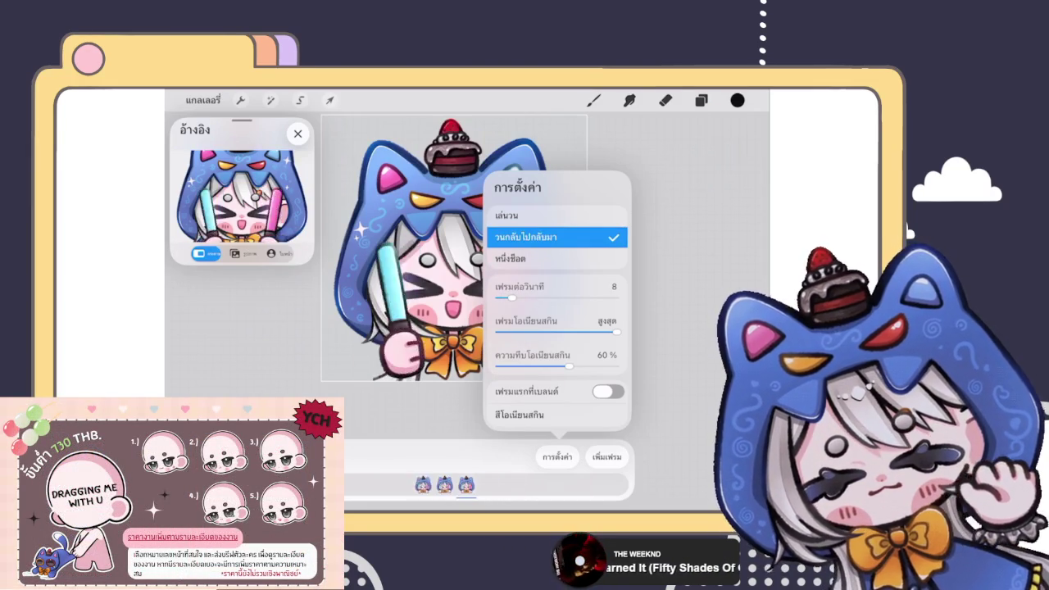
click(525, 214)
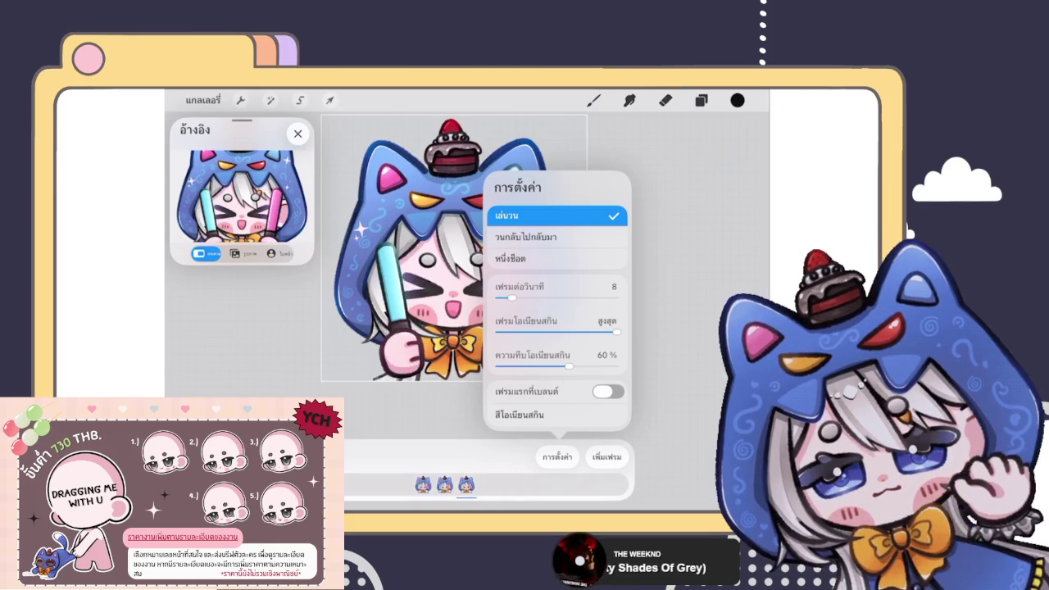
drag(511, 298, 510, 298)
Step: Close the animation settings and expand the second frame's layer group
click(557, 457)
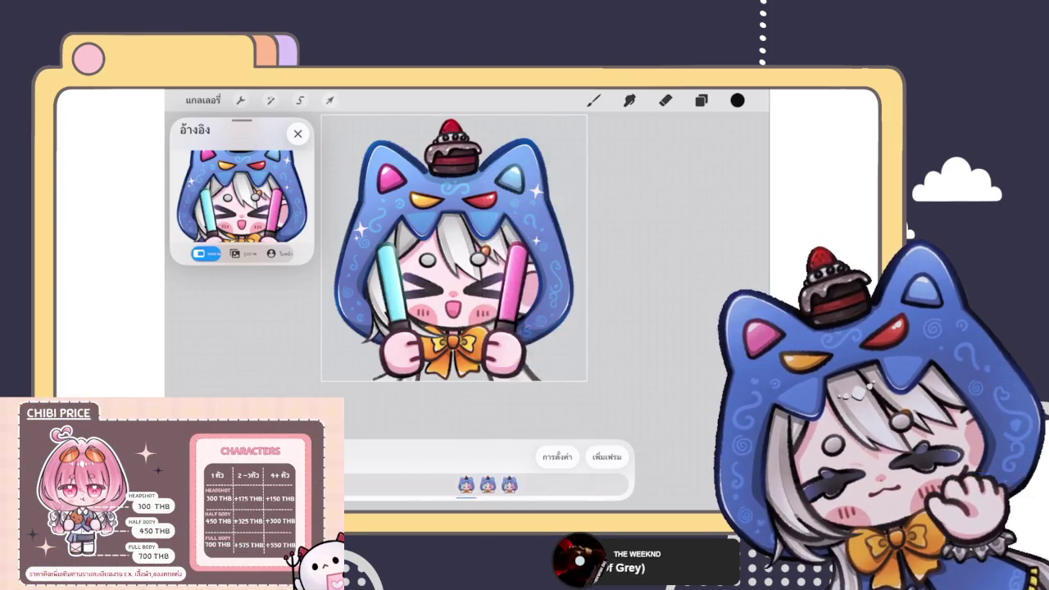
click(700, 100)
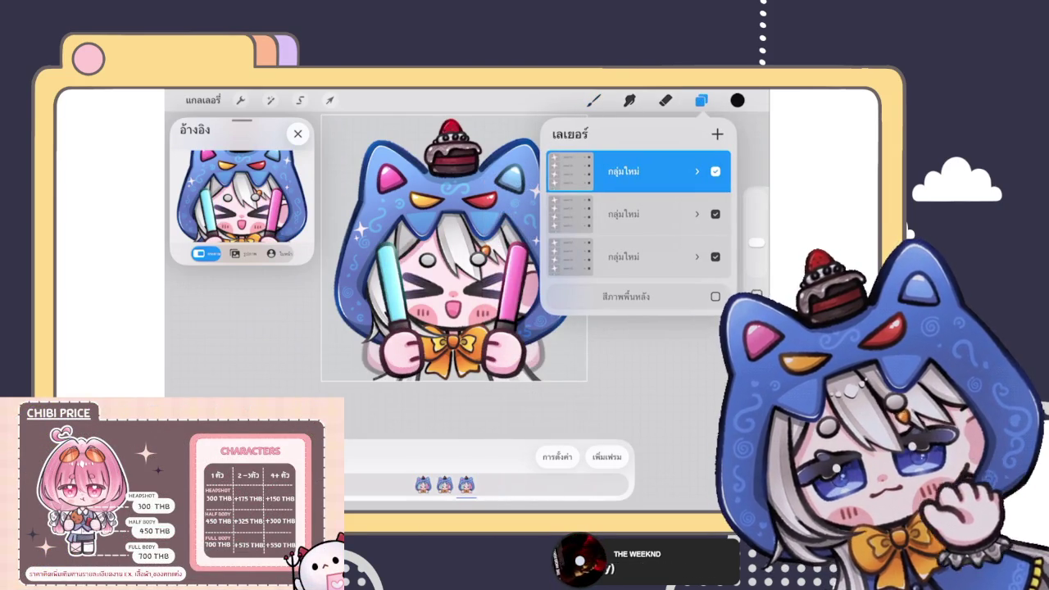
scroll(450, 246, up, 3)
click(639, 256)
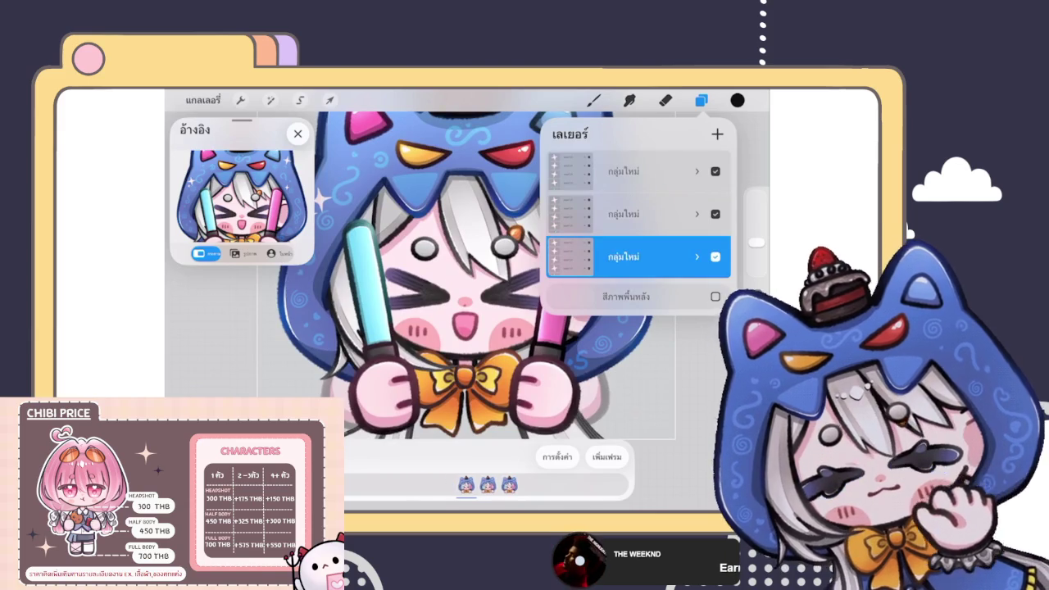
scroll(450, 287, up, 2)
click(639, 214)
click(697, 214)
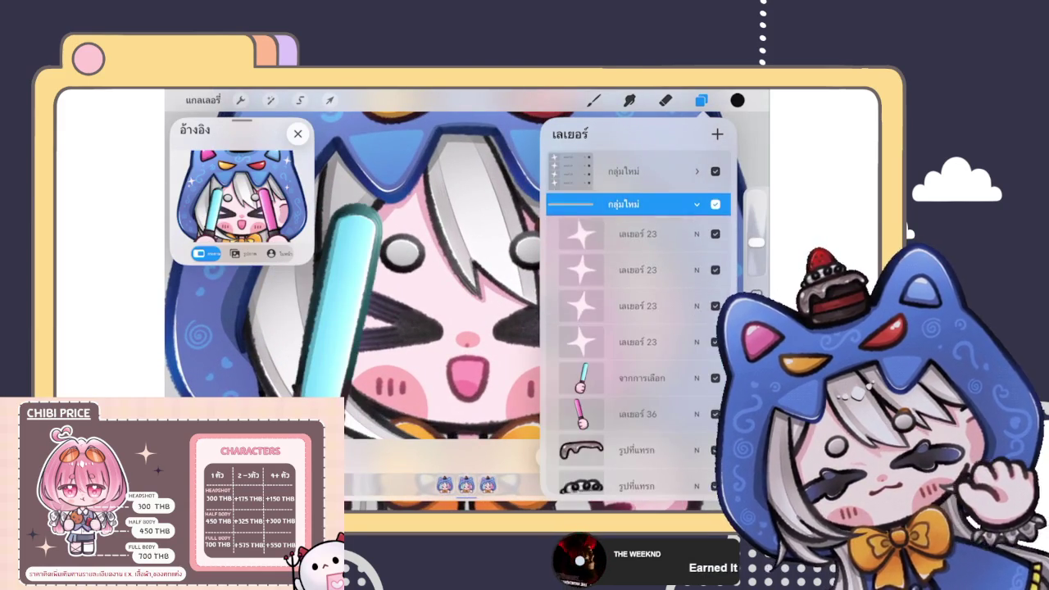
Step: Select Layer 16 with the closed >< eyes and switch its transform to Warp
scroll(639, 328, down, 3)
scroll(639, 327, down, 3)
scroll(639, 328, down, 3)
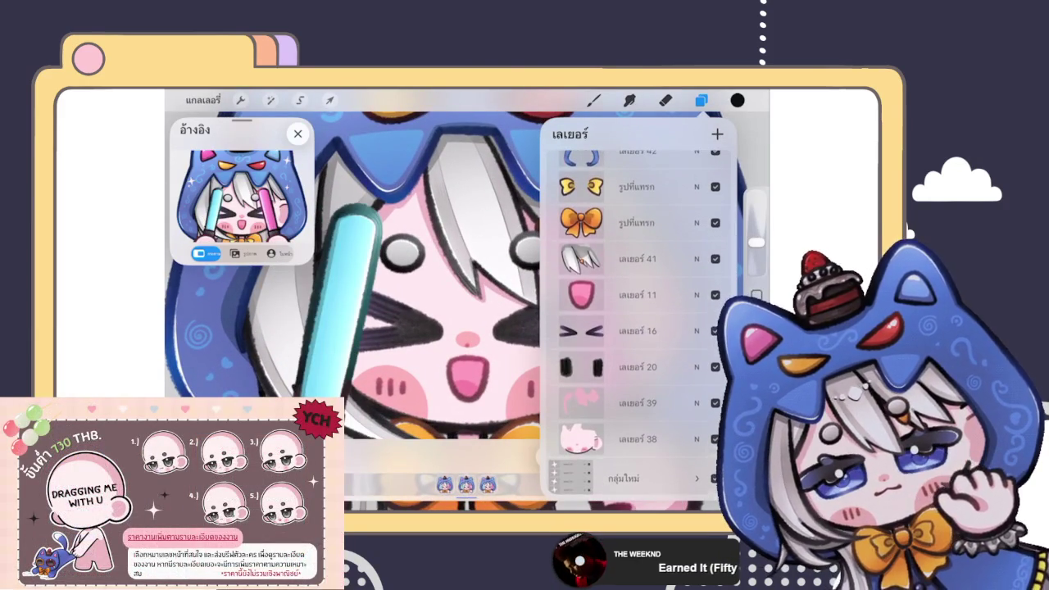
click(639, 331)
click(701, 100)
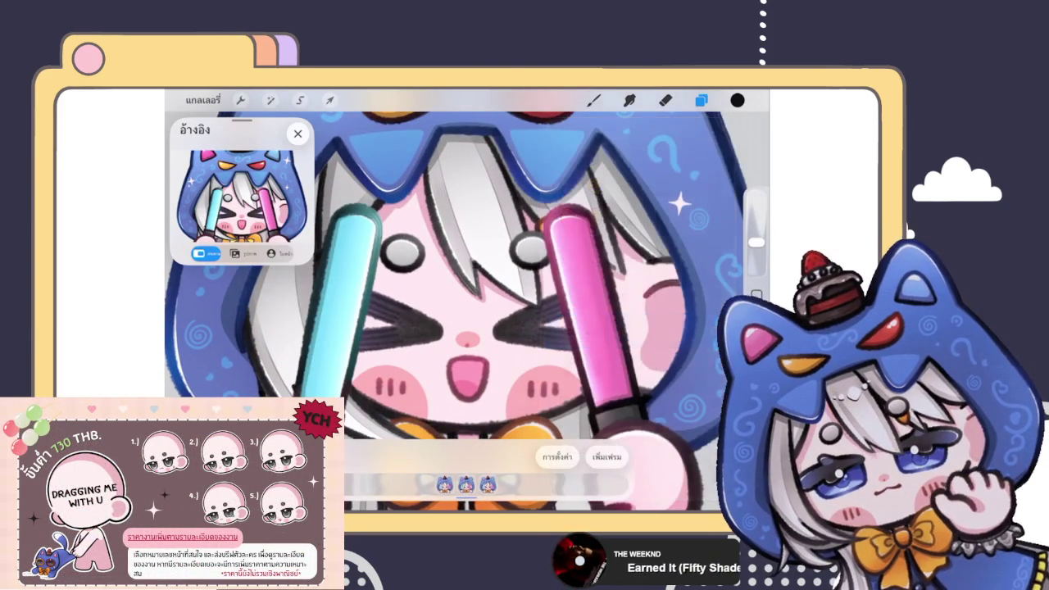
click(329, 100)
click(554, 452)
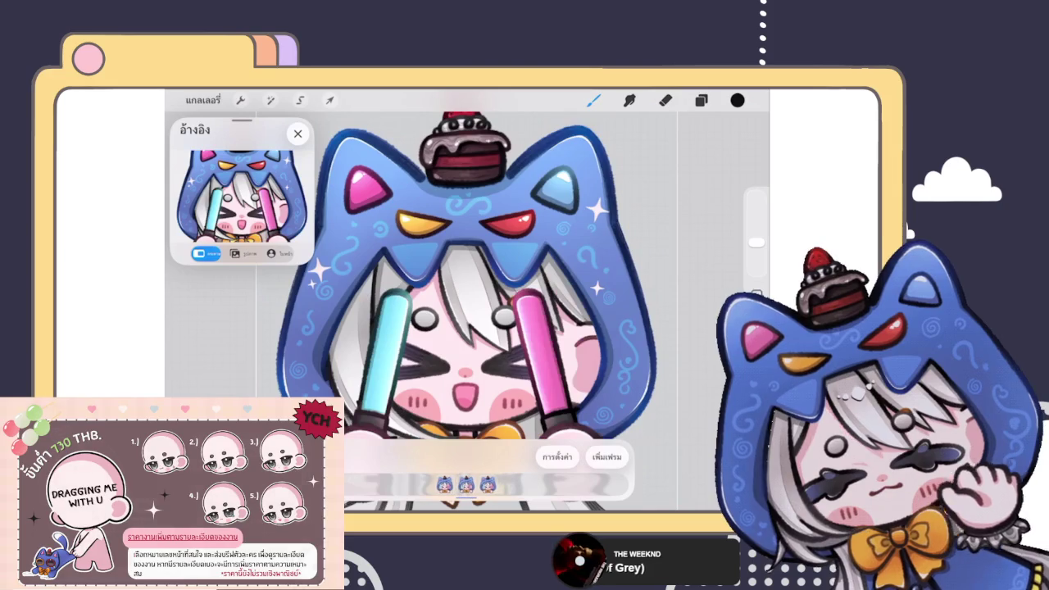
Step: Scroll down through the frame's full layer list to review and touch up its layers
click(700, 100)
scroll(638, 327, down, 3)
scroll(638, 327, down, 3)
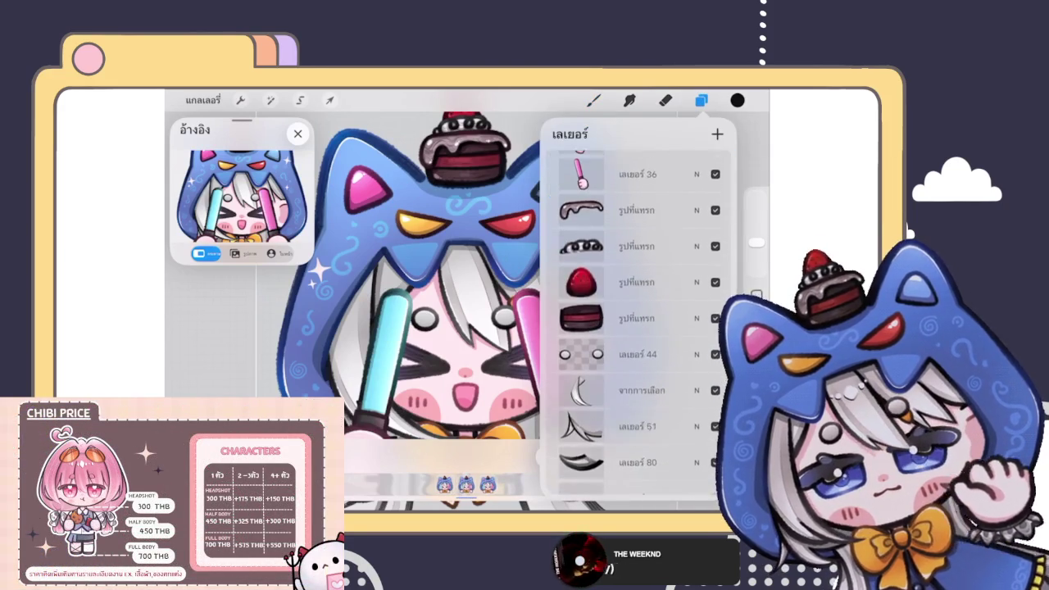
scroll(637, 327, down, 3)
scroll(637, 328, down, 3)
scroll(637, 328, down, 1)
scroll(459, 311, down, 5)
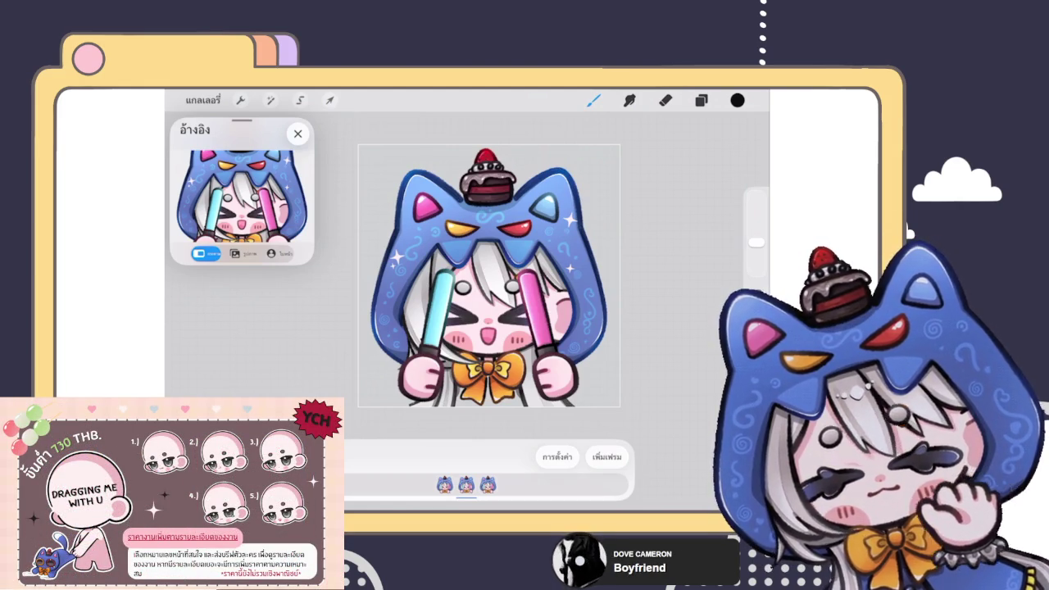
key(e)
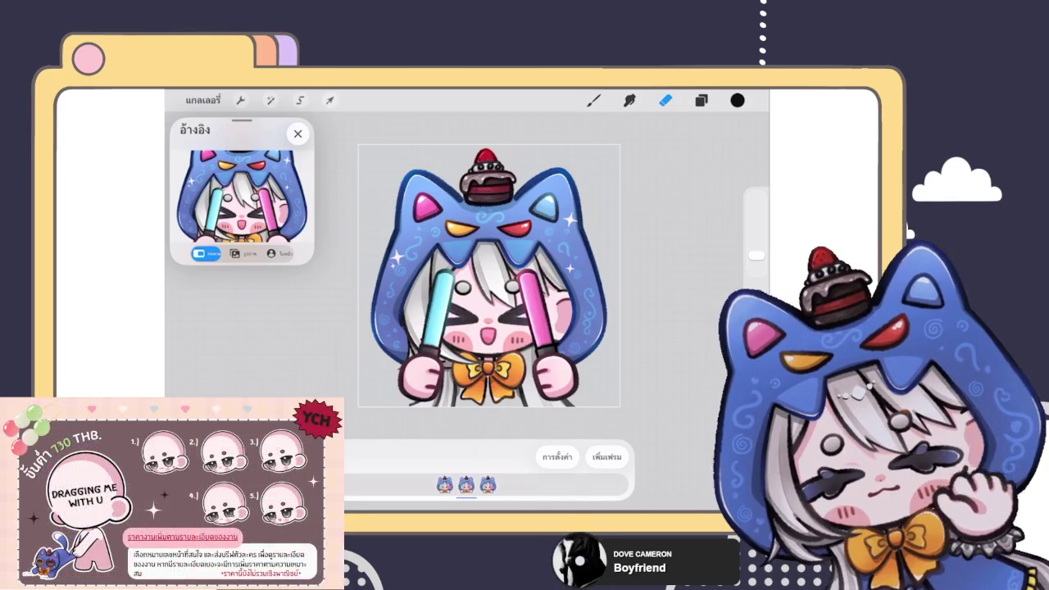
Step: Finish erasing leftover bits and swipe up to the app switcher beside Procreate Dreams
scroll(564, 344, up, 3)
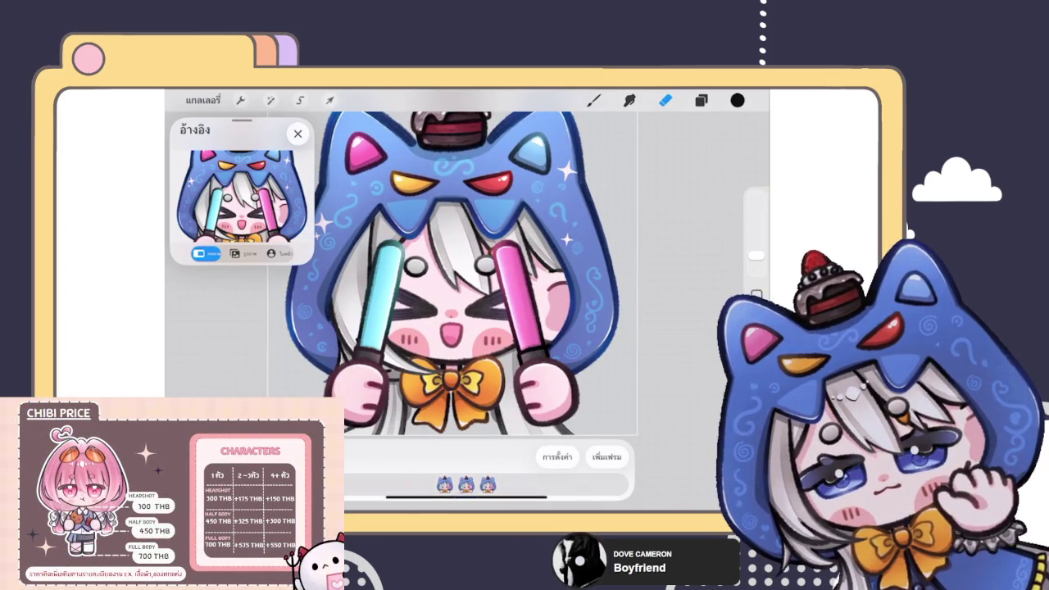
drag(467, 504, 467, 344)
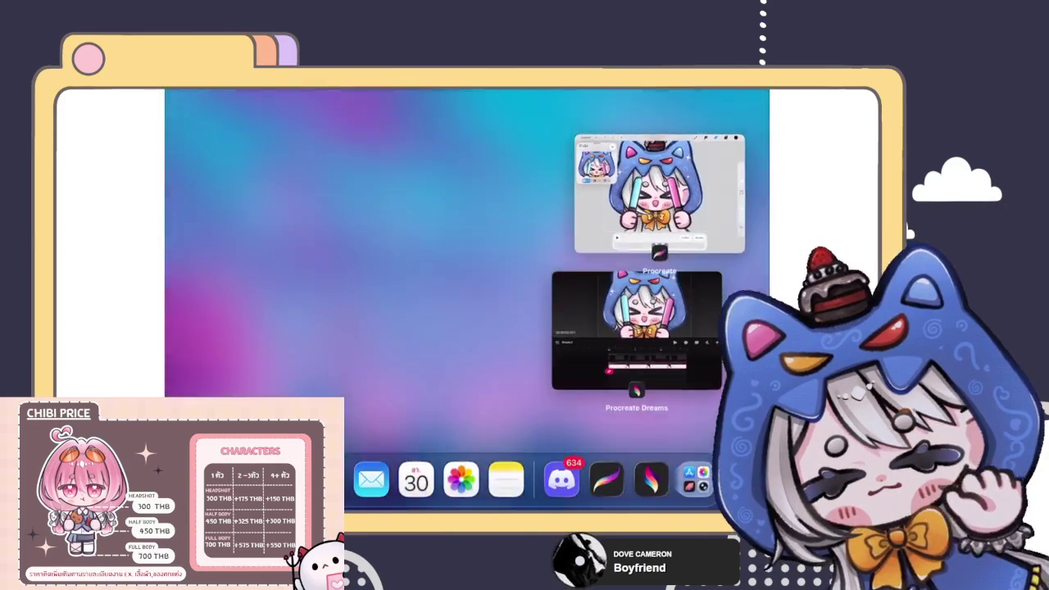
Step: Switch to Procreate Dreams and open the Dream 2 project from the gallery
click(671, 344)
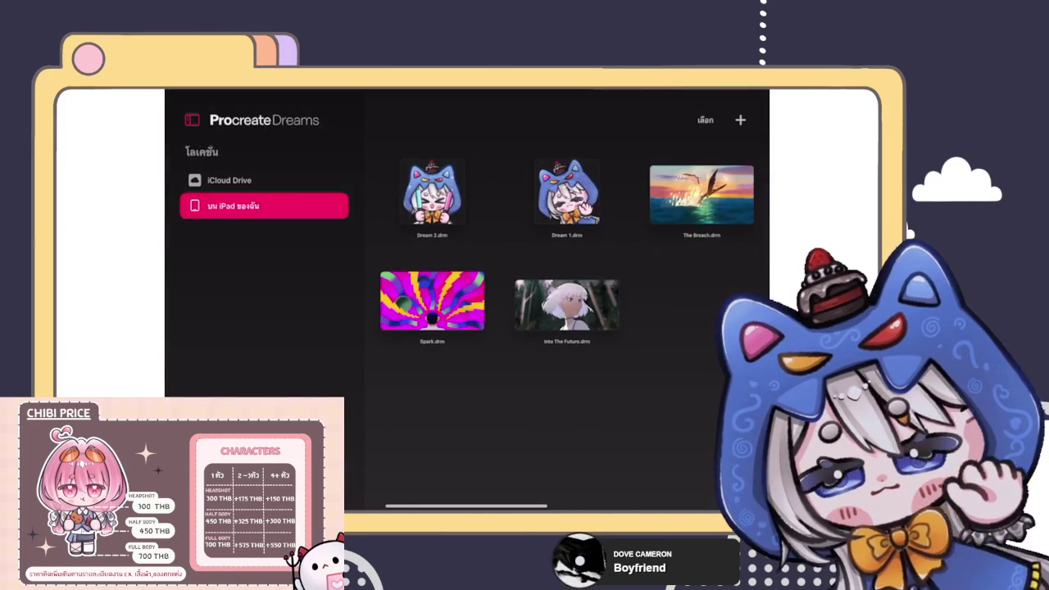
click(192, 119)
click(262, 211)
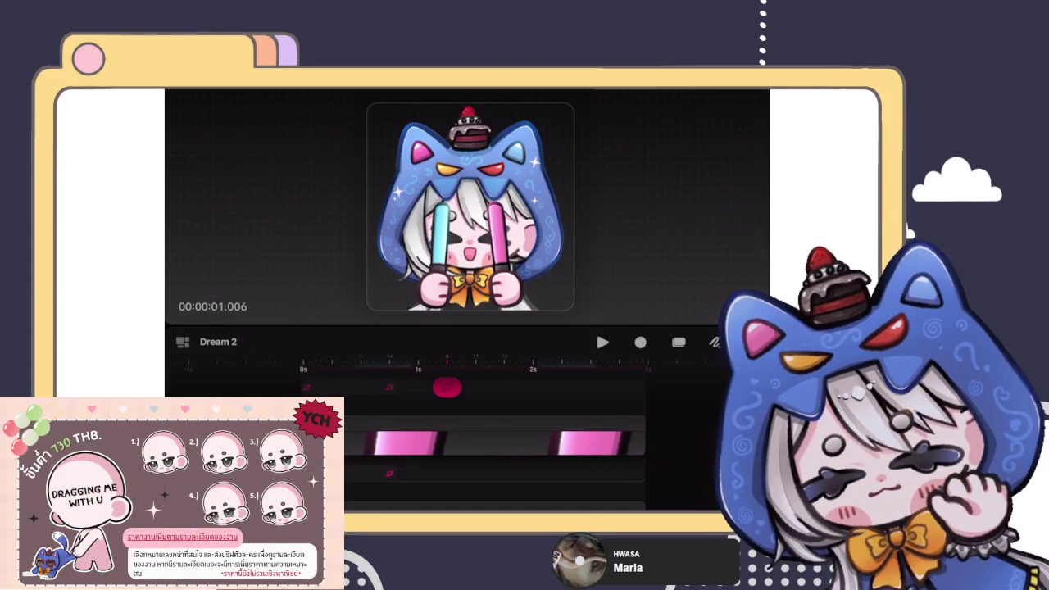
Step: Scrub the timeline playhead just past the one-second mark
drag(446, 387, 475, 386)
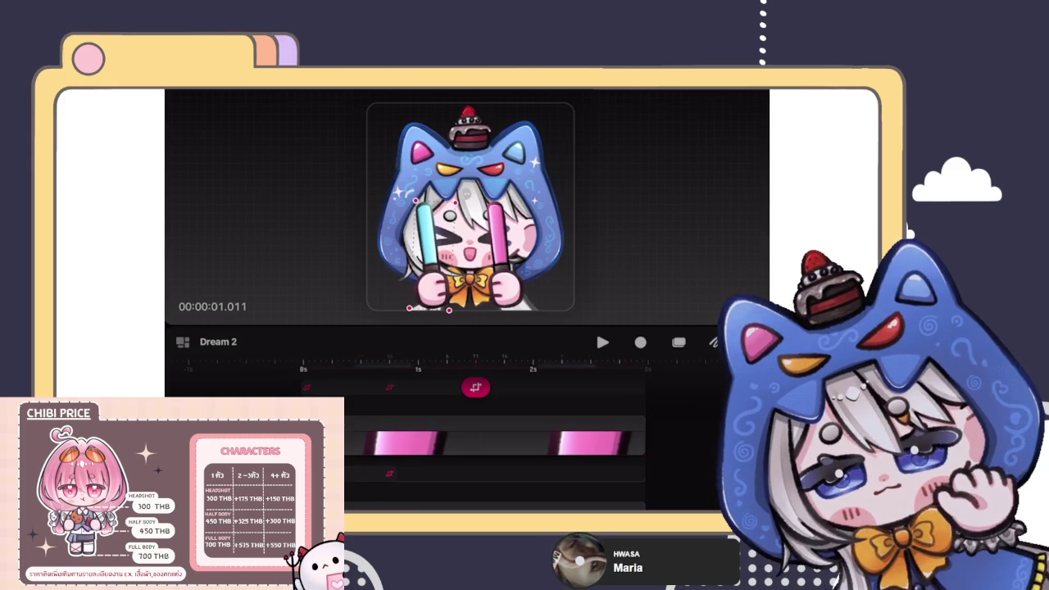
Step: At about two seconds, shift the pink glowstick left to key a new pose
click(475, 442)
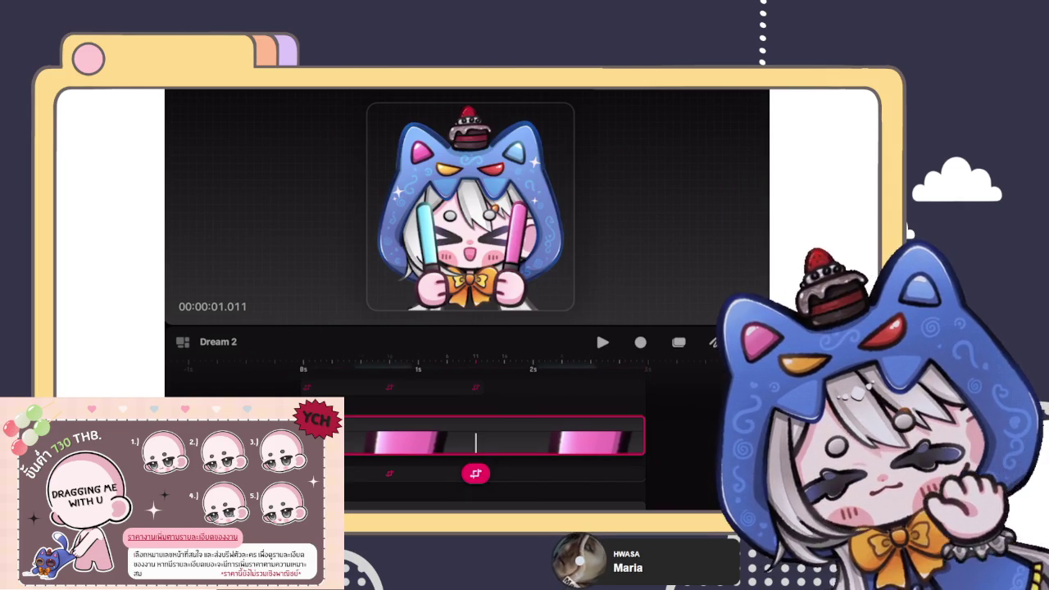
drag(475, 387, 561, 387)
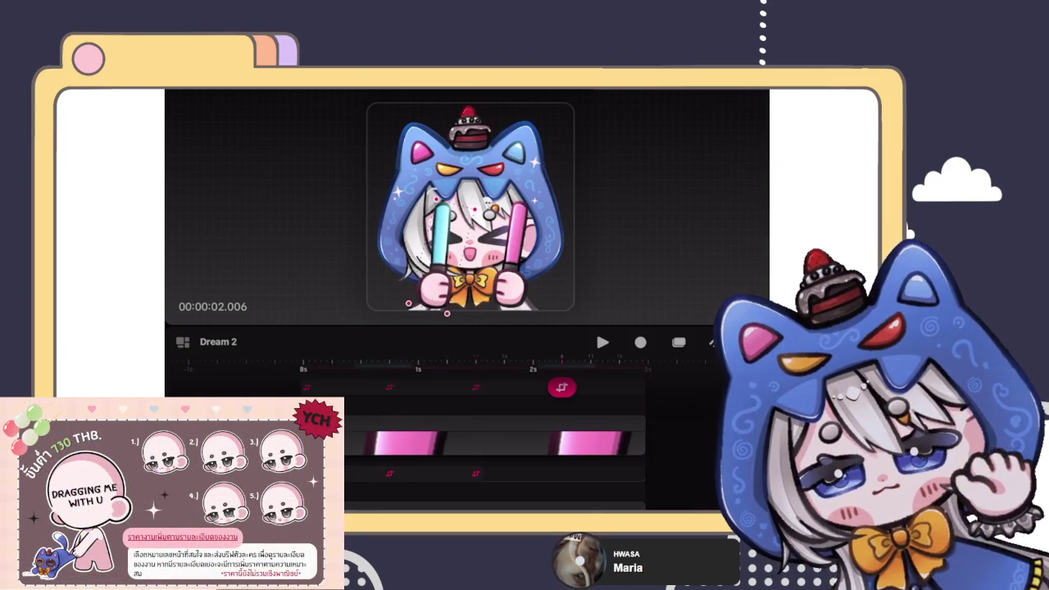
click(492, 435)
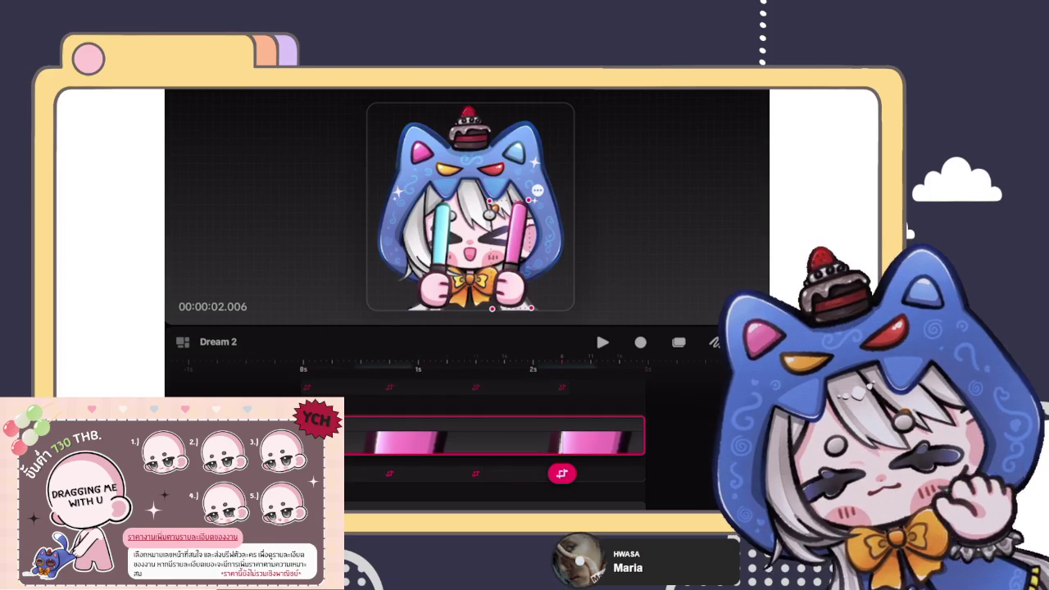
drag(516, 229, 495, 230)
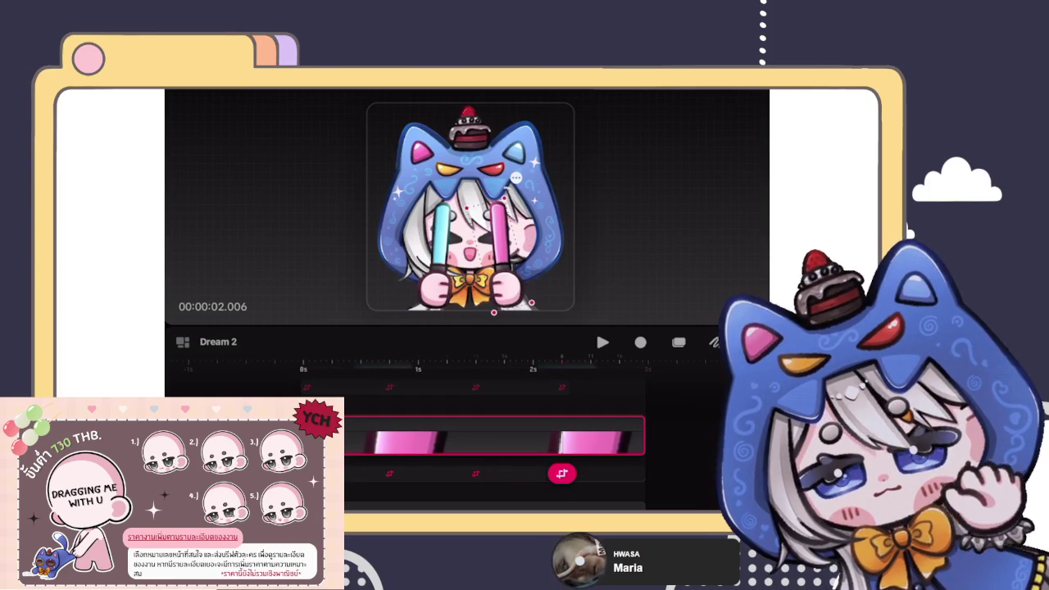
Step: Nudge the pink clip's last keyframe later, undo the stray scale change, and preview playback
click(630, 388)
drag(630, 387, 641, 385)
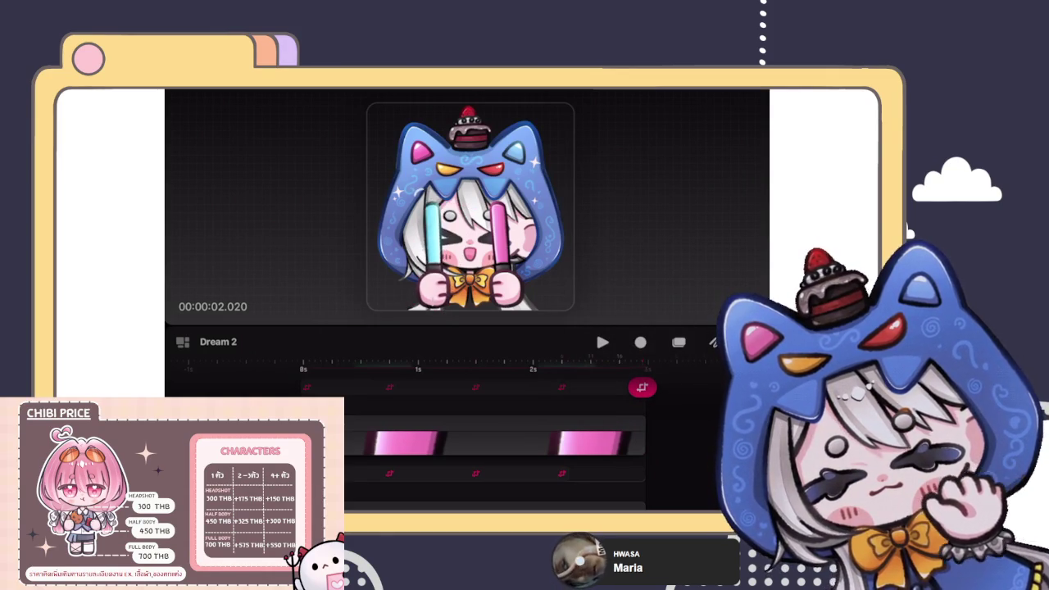
mouse_move(641, 386)
mouse_down()
mouse_move(627, 473)
mouse_move(636, 472)
mouse_up()
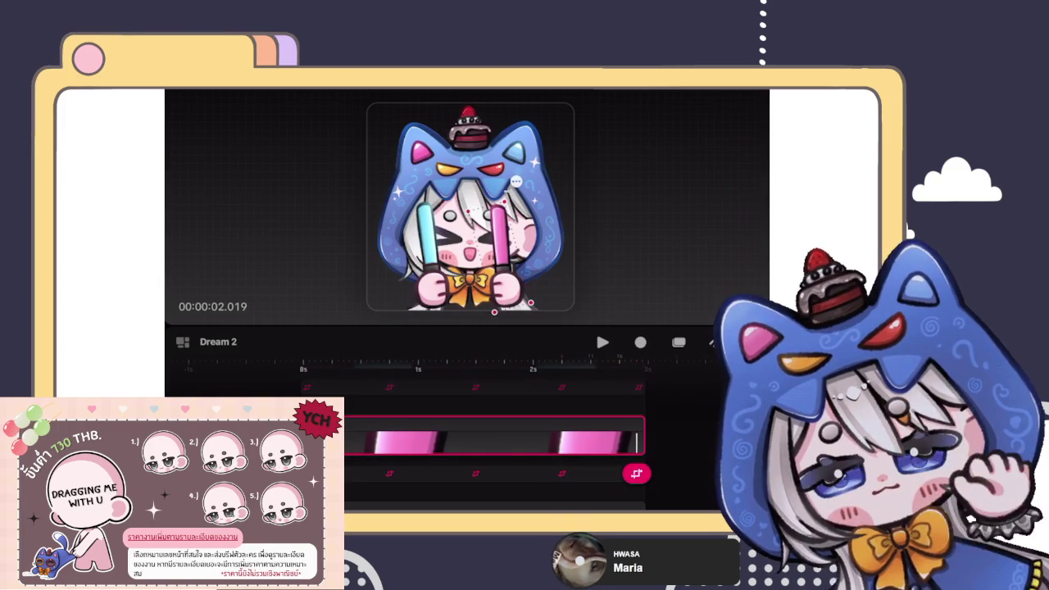
key(ctrl+z)
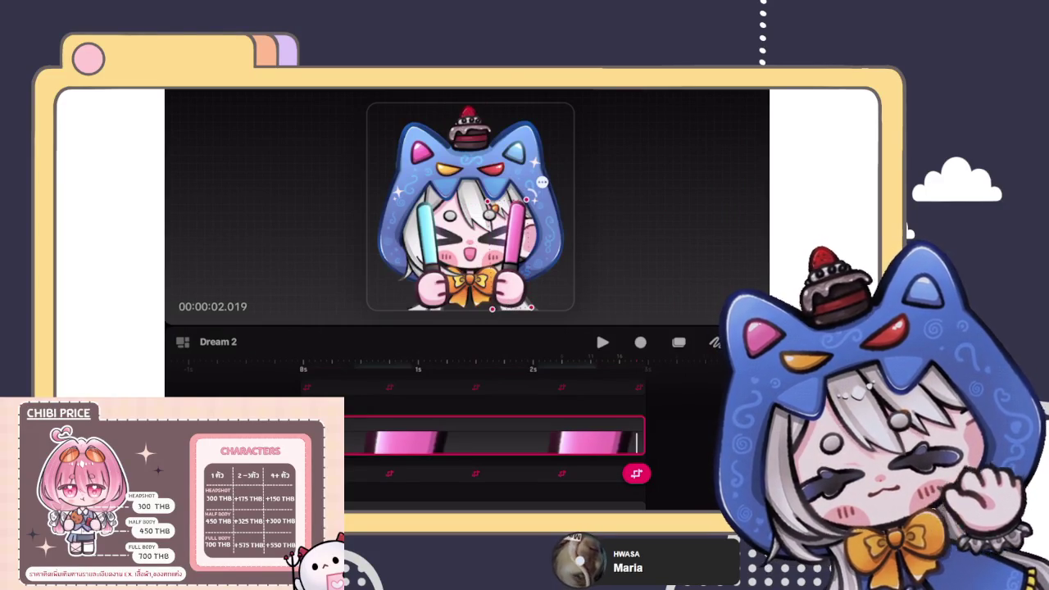
key(space)
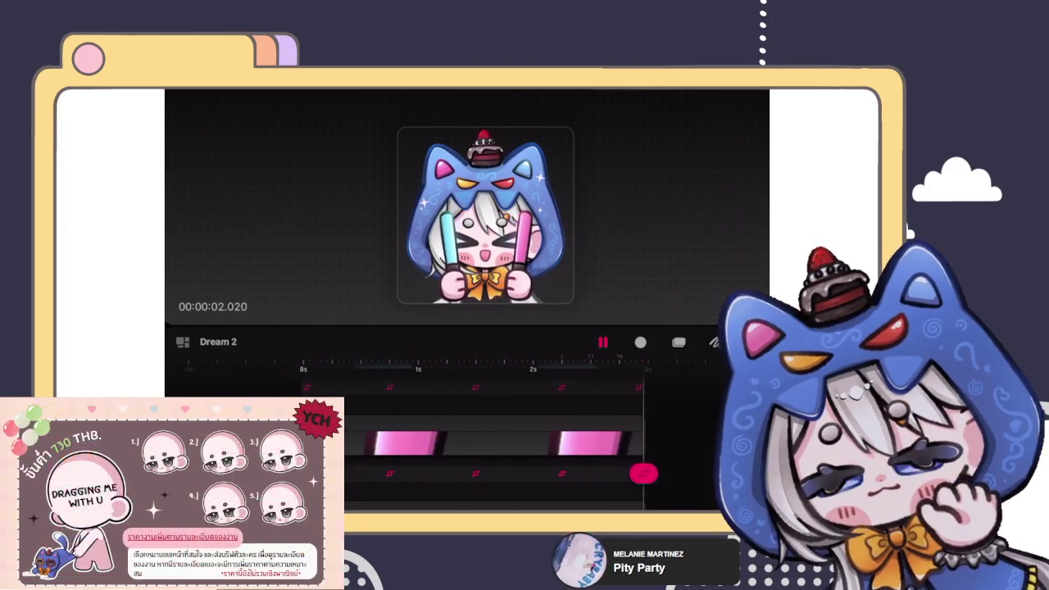
Step: Add glowstick keyframes, drag them slightly earlier, then expand the cyan track and rewind to 0
click(389, 387)
click(389, 387)
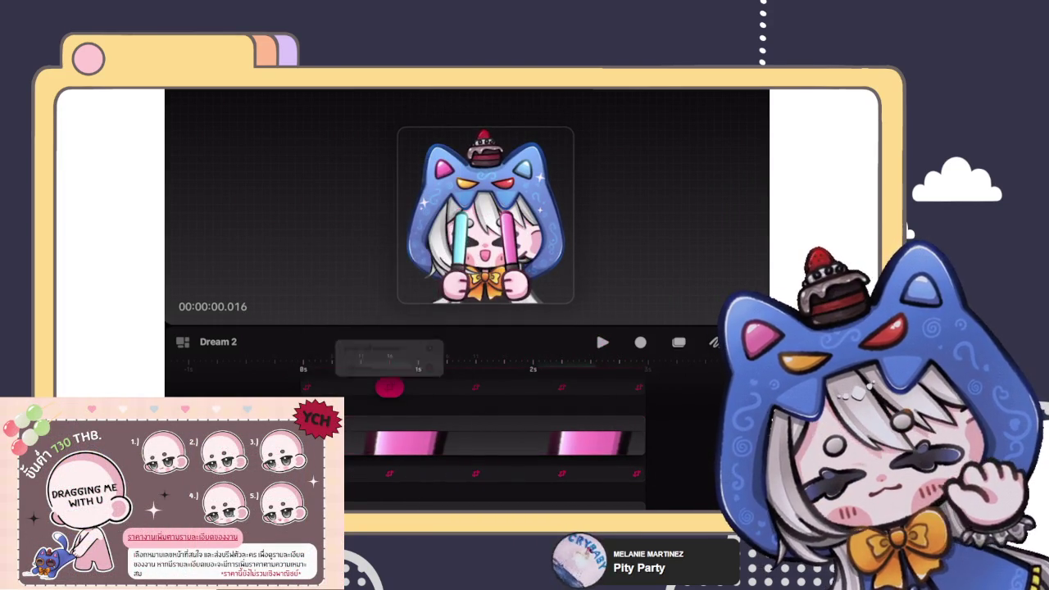
drag(389, 473, 361, 474)
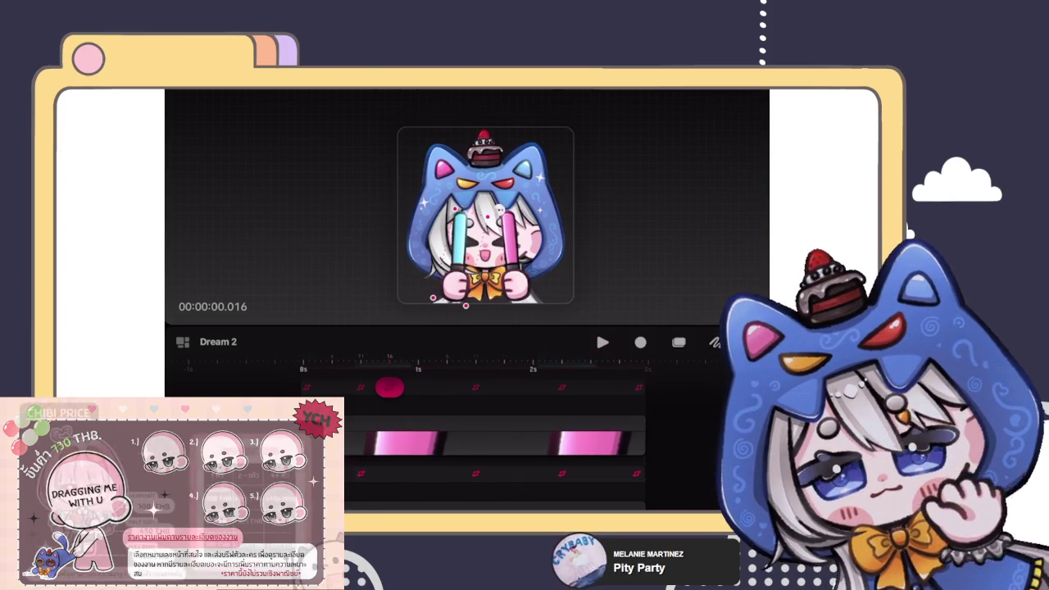
click(464, 386)
click(455, 344)
drag(452, 387, 446, 387)
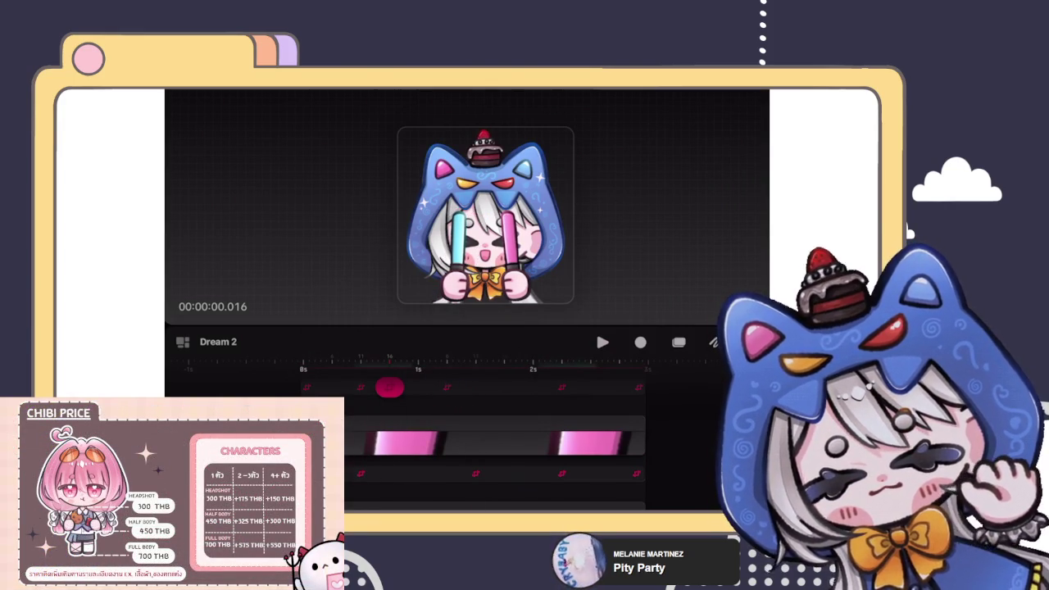
click(475, 387)
drag(393, 407, 305, 407)
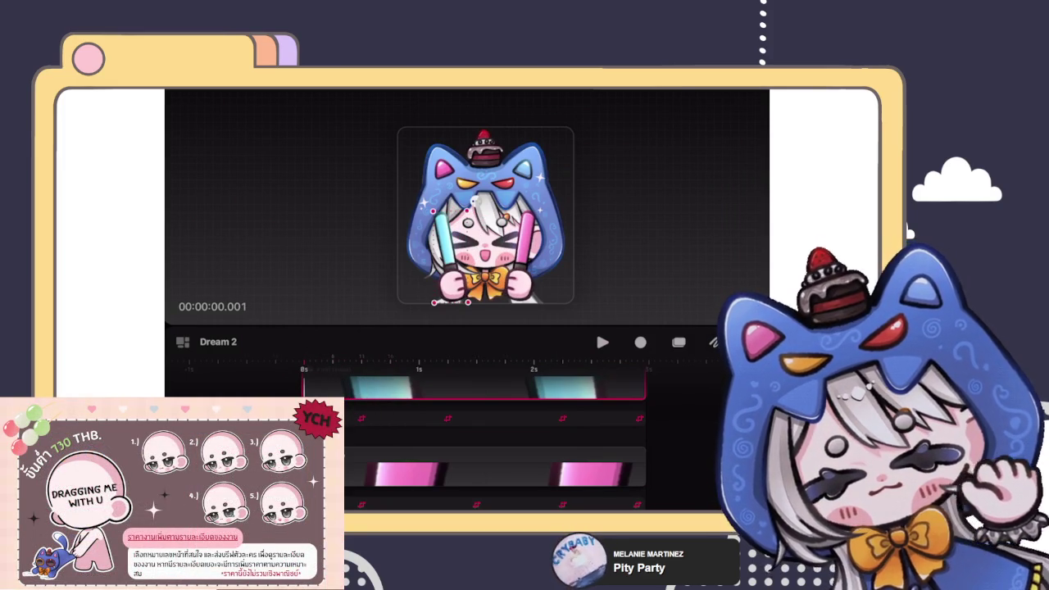
Step: Shift the first keyframes on both glowstick rows earlier and add a new top-row keyframe
drag(447, 418, 418, 418)
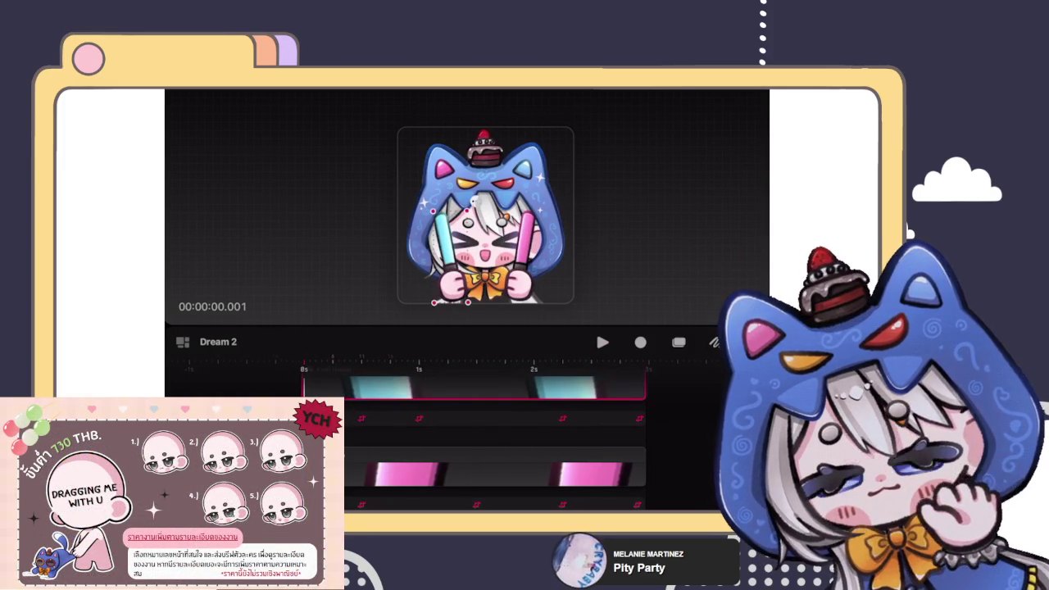
click(454, 504)
drag(453, 504, 430, 504)
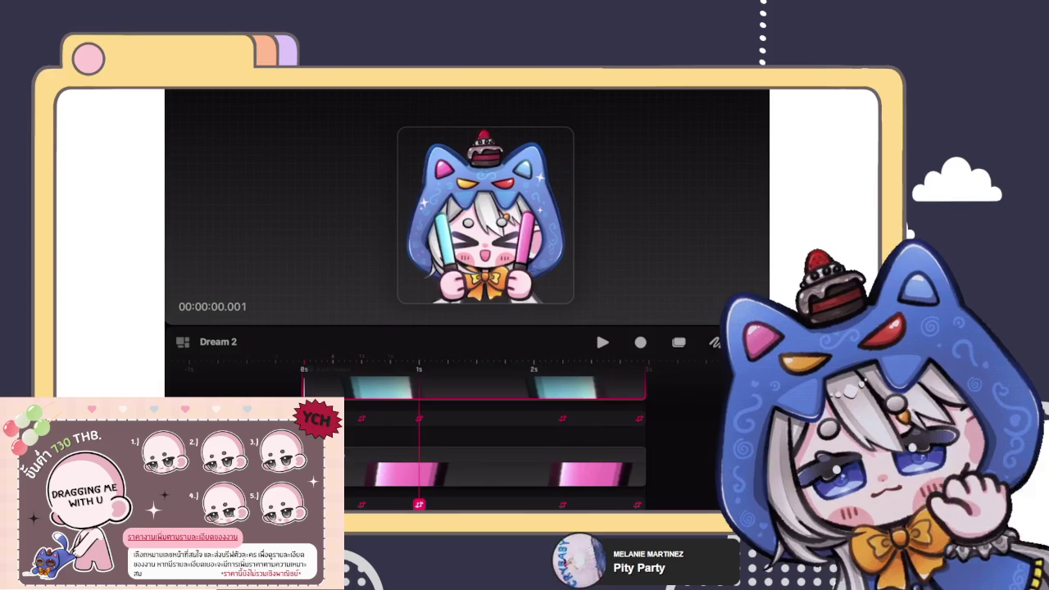
click(488, 418)
click(557, 374)
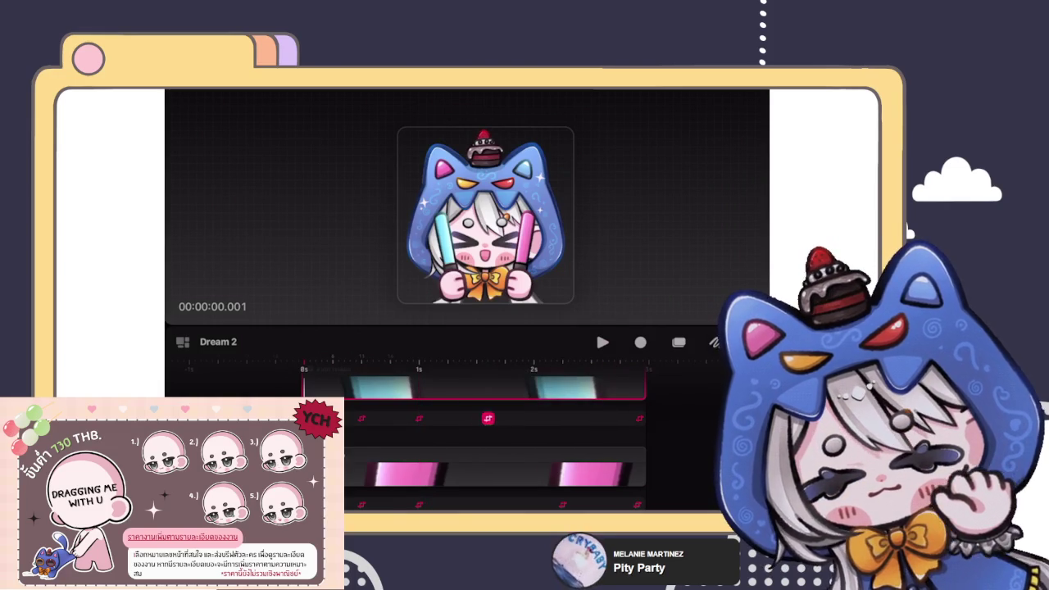
Step: Pull the later keyframes on both glowstick rows earlier to tighten timing, then preview the wave
click(562, 504)
drag(561, 504, 482, 504)
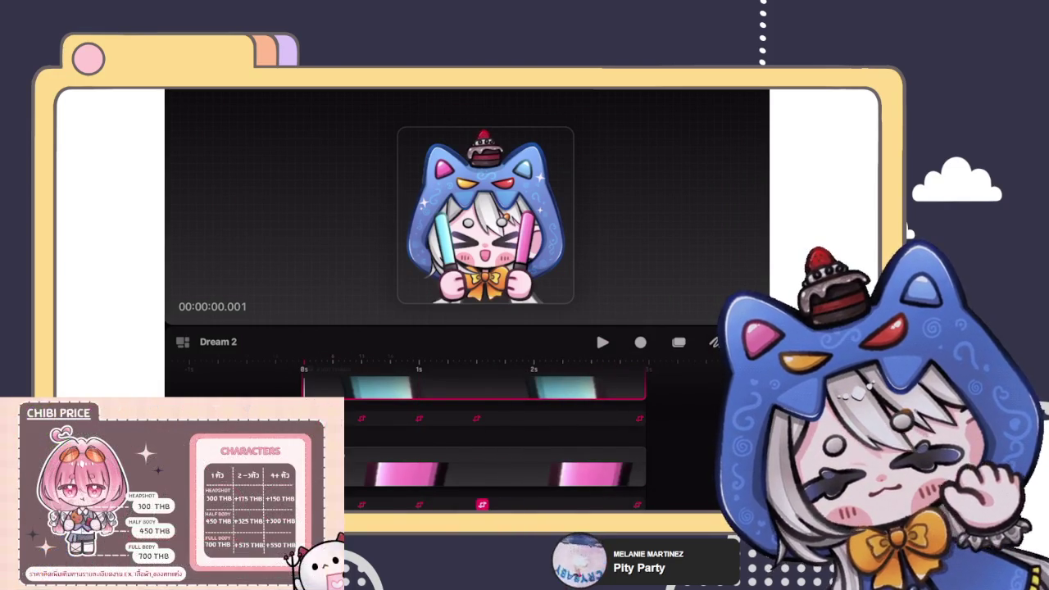
drag(639, 418, 567, 417)
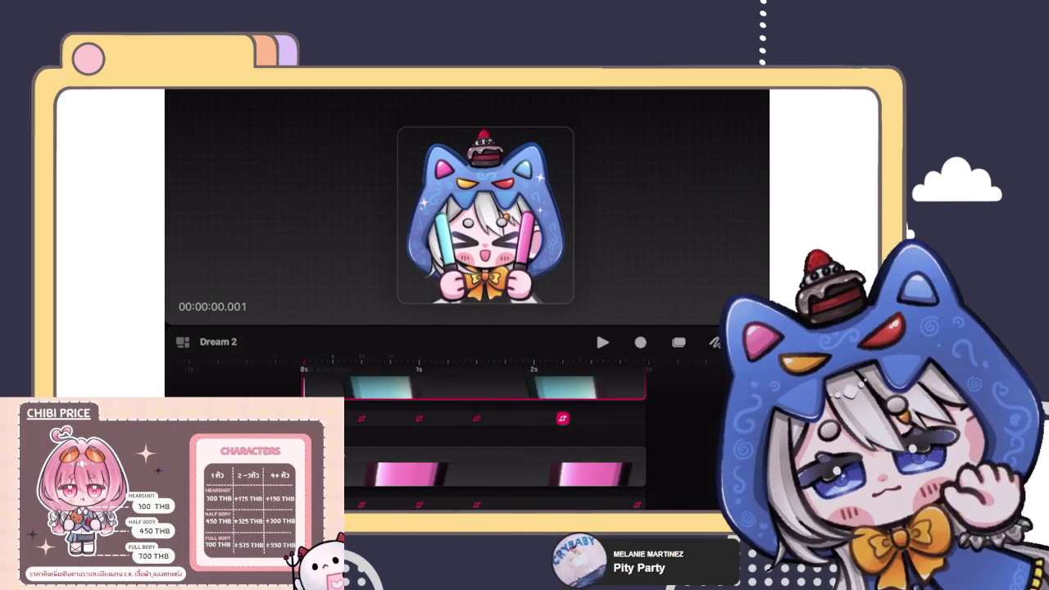
click(637, 504)
drag(637, 504, 539, 504)
key(space)
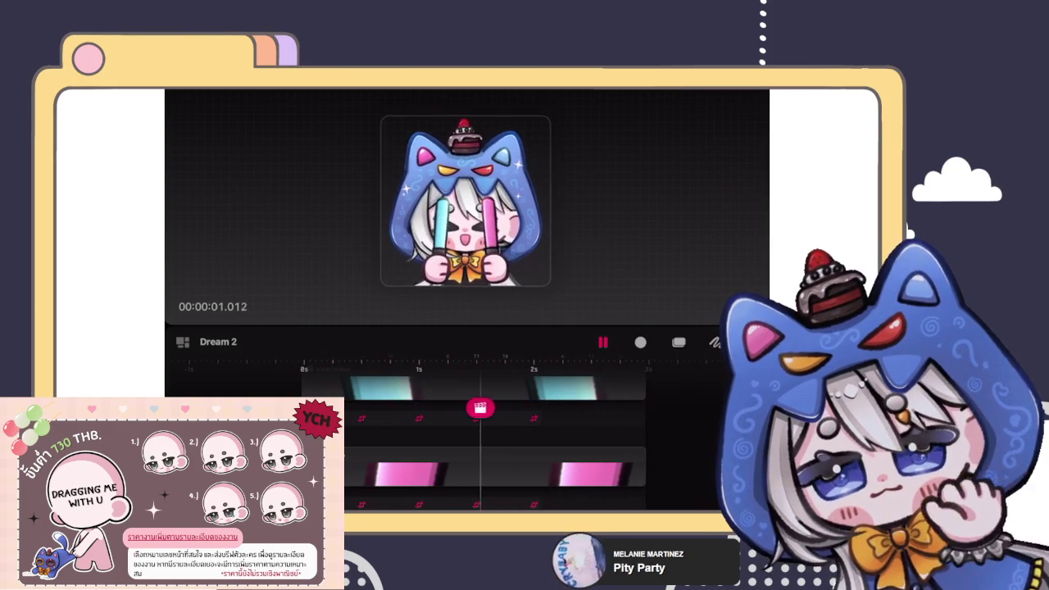
Step: Place the cyan clip at the track start and shift the early glowstick keyframes left
click(360, 390)
drag(359, 390, 377, 388)
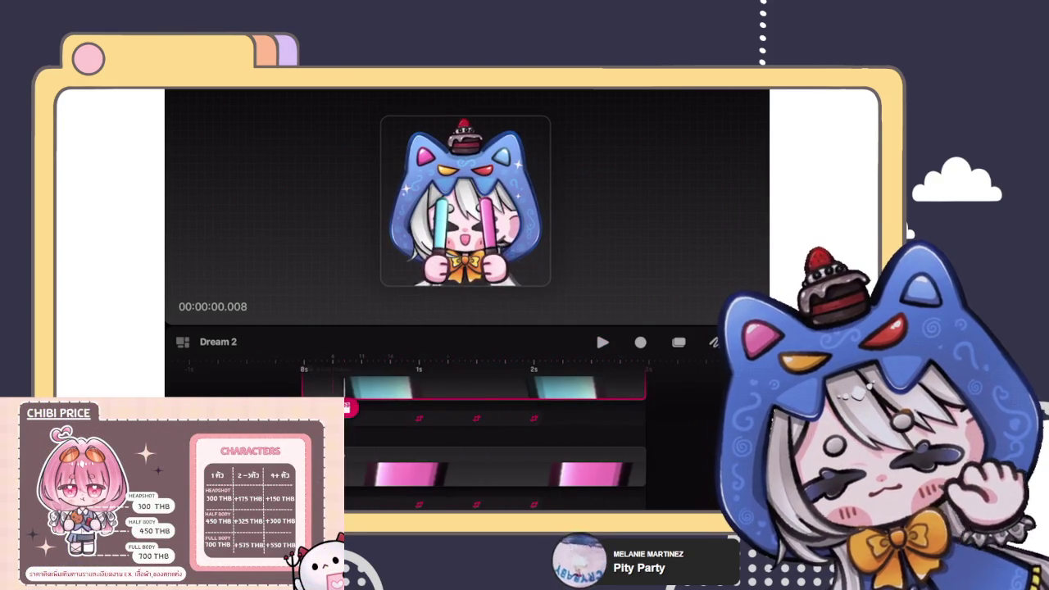
drag(419, 418, 361, 417)
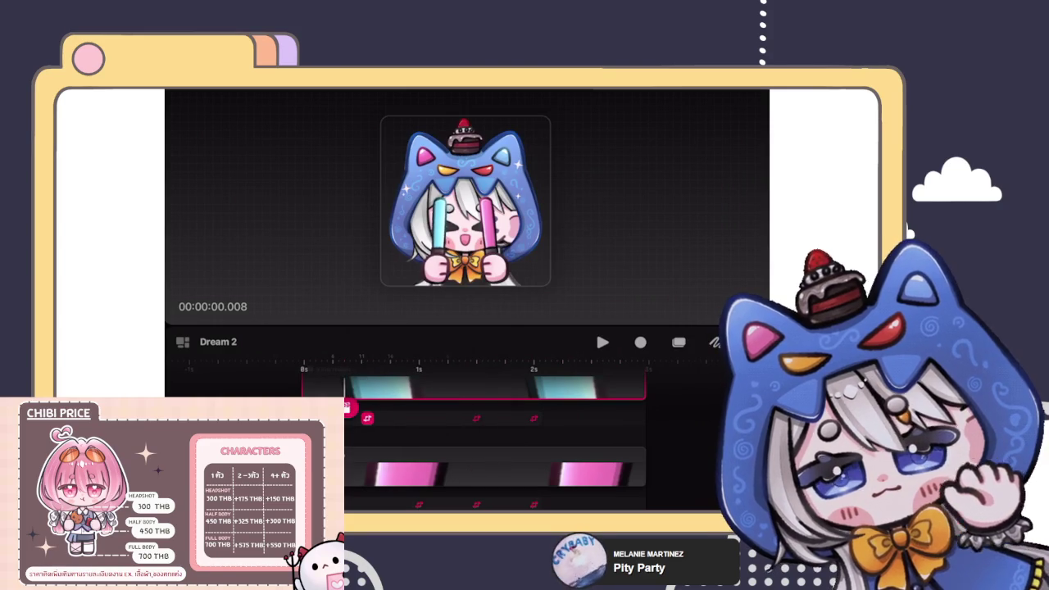
drag(418, 503, 356, 504)
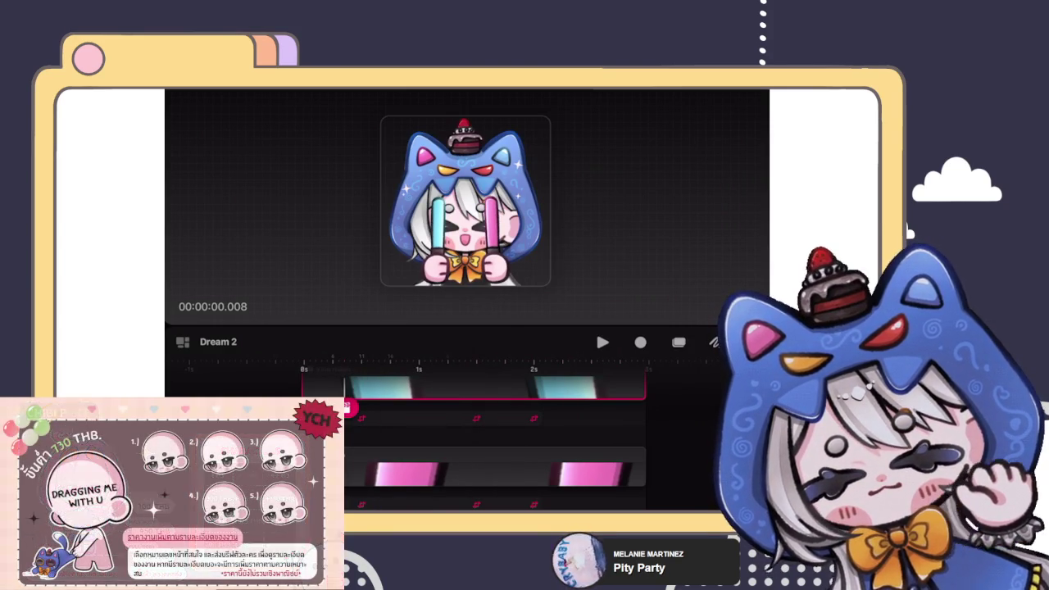
drag(476, 418, 391, 418)
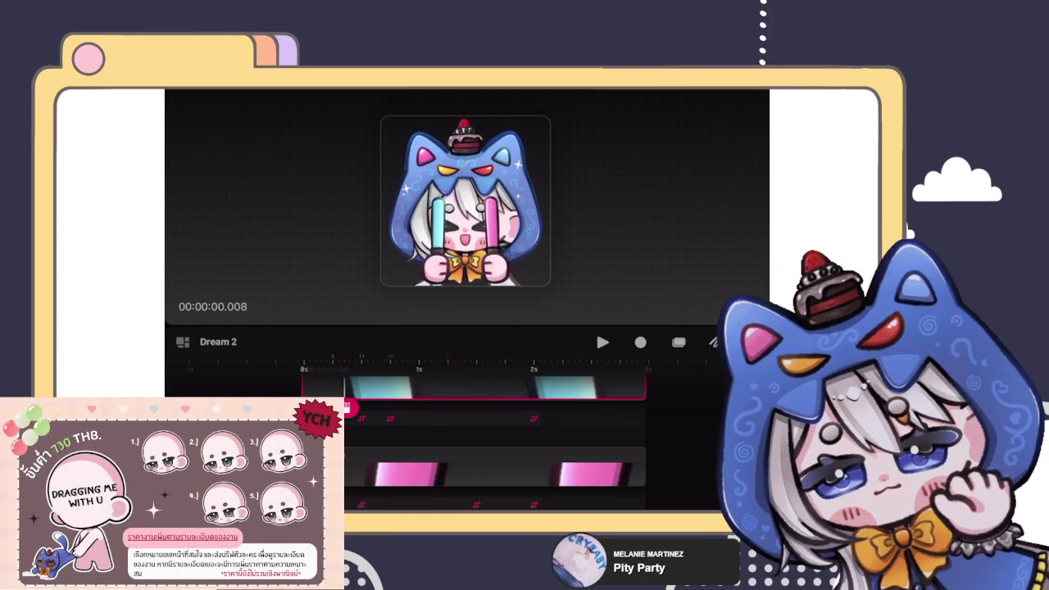
drag(476, 504, 361, 504)
Step: Add new keyframes on the cyan and pink glowstick tracks, then replay from the start
click(465, 418)
click(525, 374)
click(520, 504)
click(520, 463)
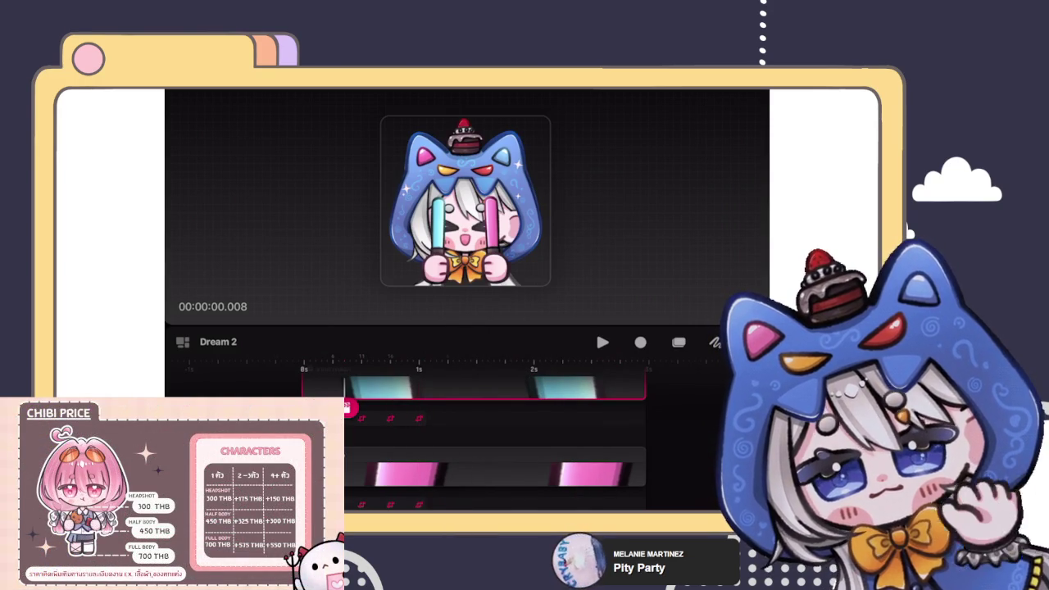
drag(458, 385, 483, 385)
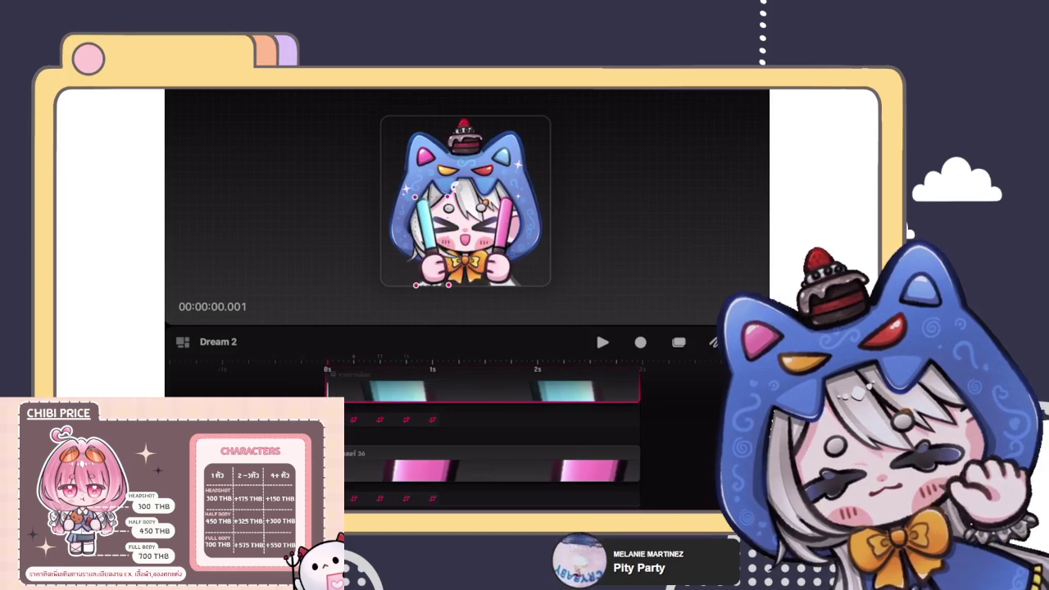
key(space)
key(space)
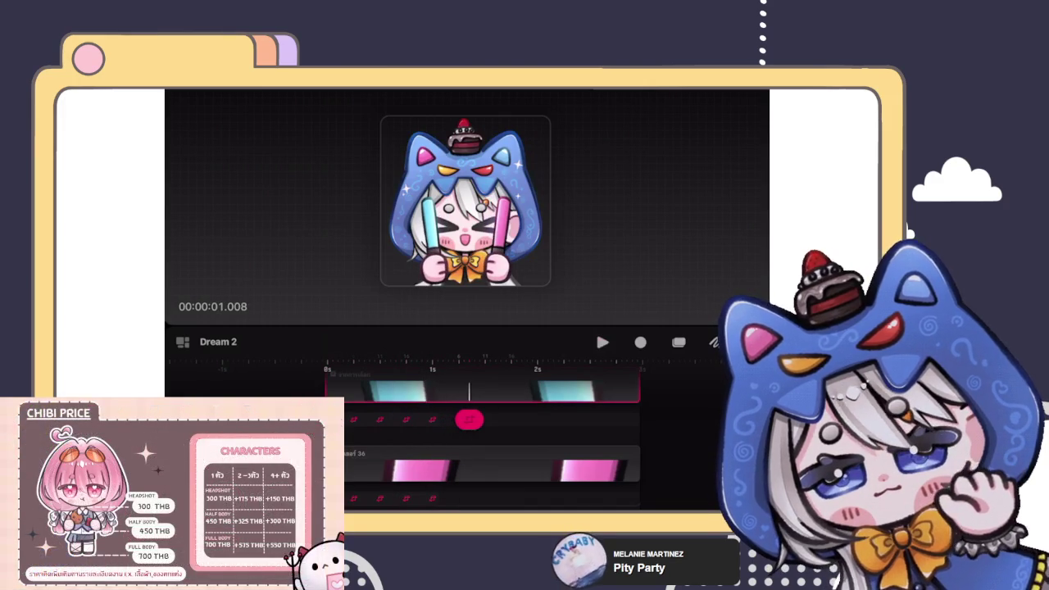
Step: Check the 1s keyframe's Move and Scale, then nudge the cyan glowstick slightly right
click(432, 419)
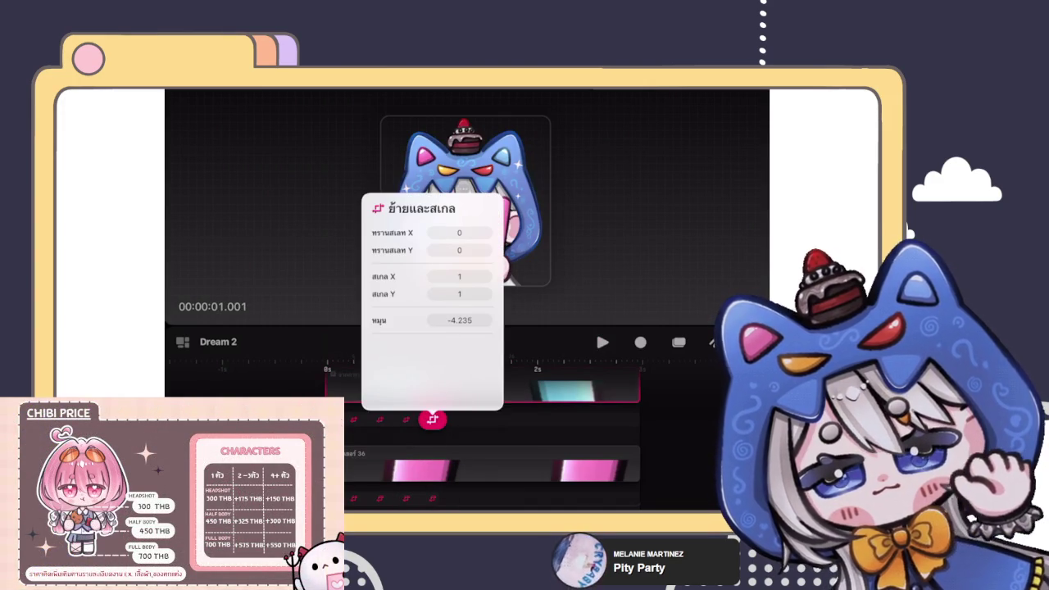
key(Escape)
mouse_move(437, 409)
mouse_down()
mouse_move(345, 417)
mouse_move(459, 420)
mouse_up()
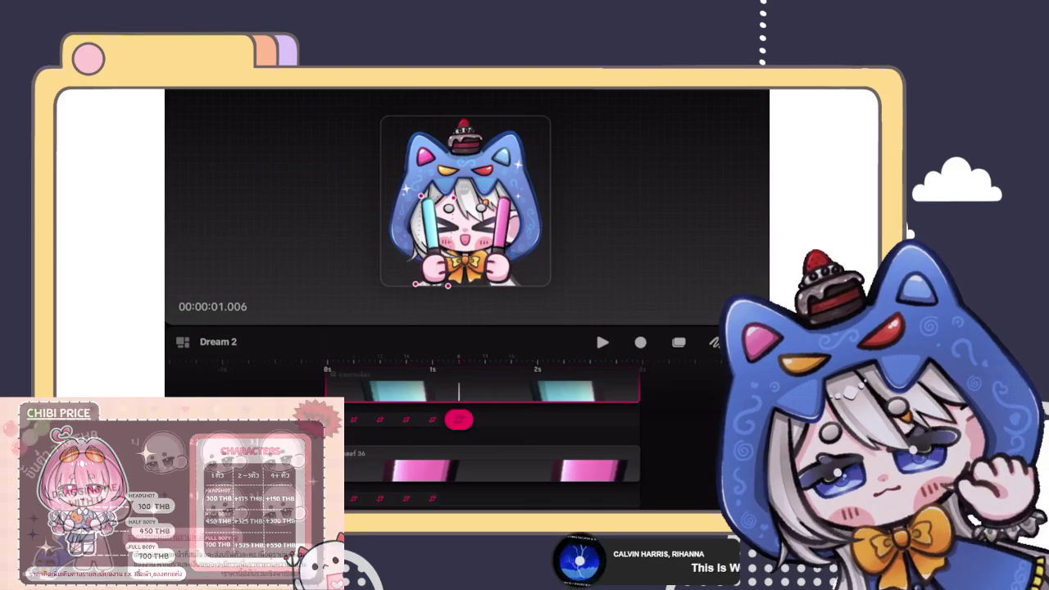
scroll(465, 200, up, 2)
scroll(465, 201, up, 2)
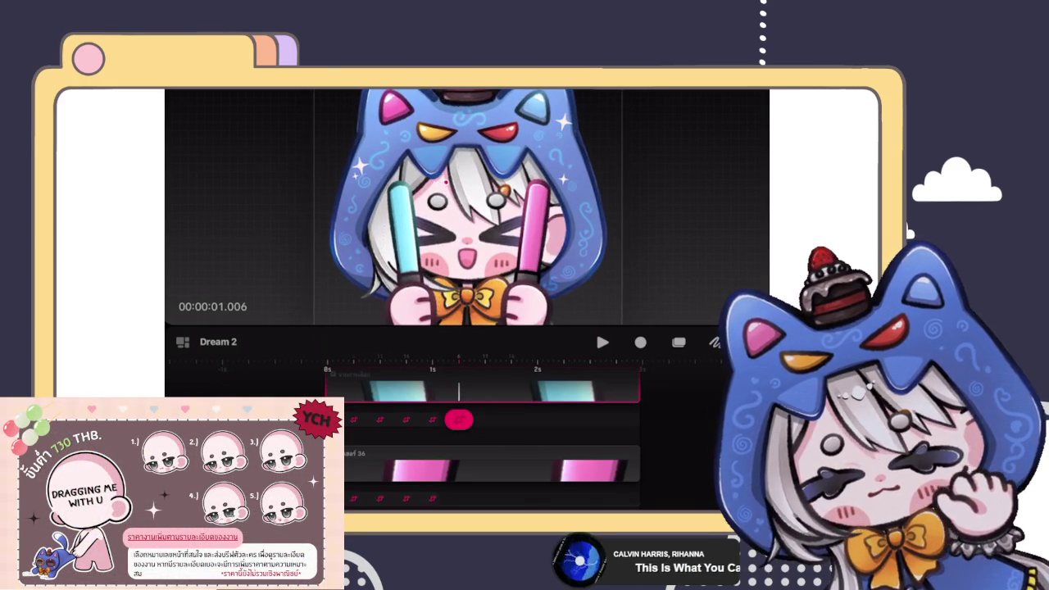
scroll(464, 201, down, 2)
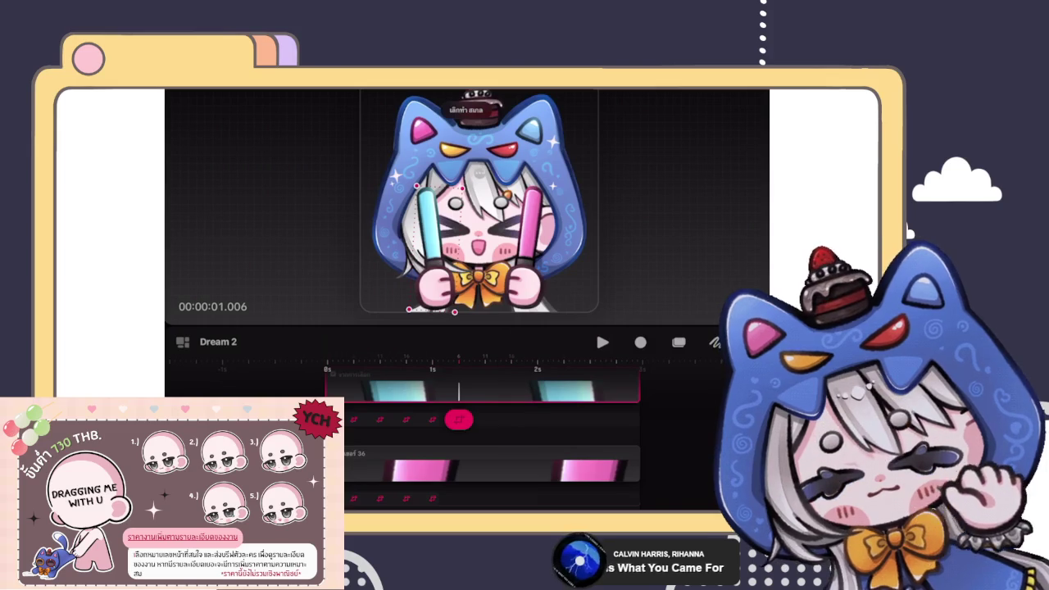
drag(428, 246, 444, 245)
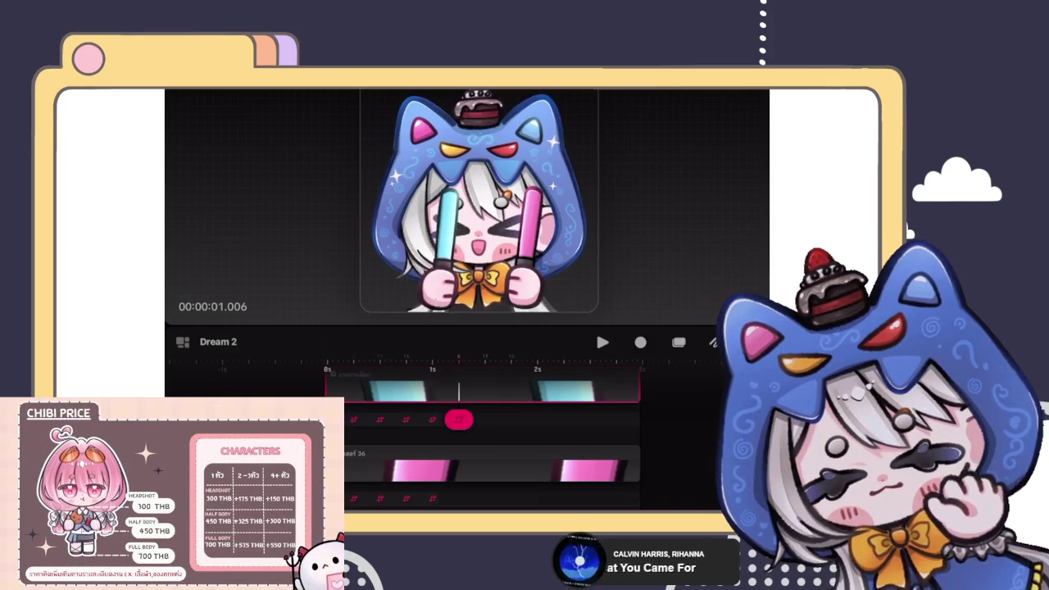
click(492, 462)
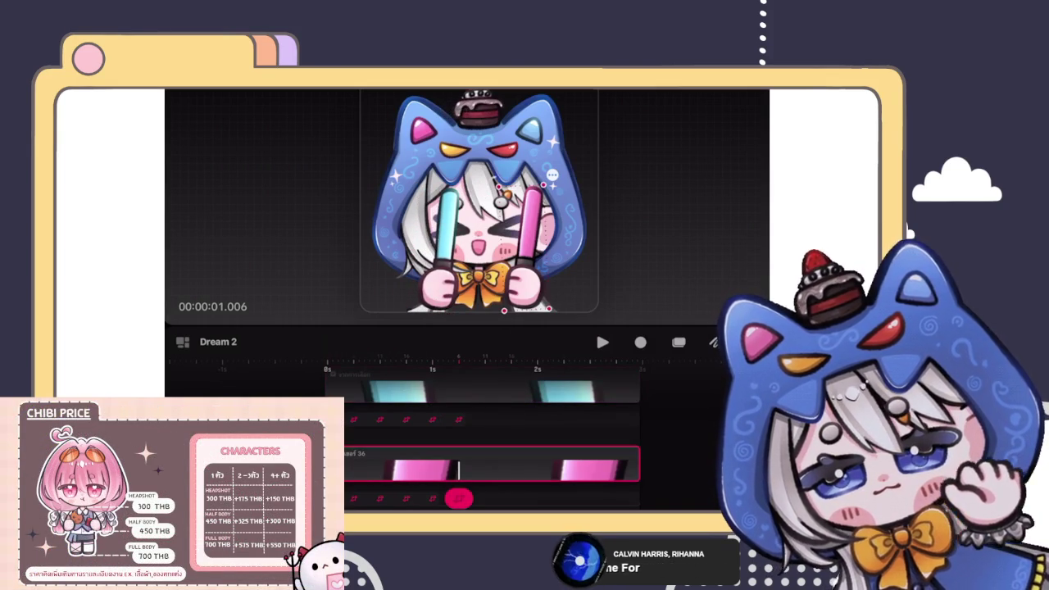
Step: Drag the pink glowstick slightly left on the canvas for its one-second pose
drag(531, 230, 515, 230)
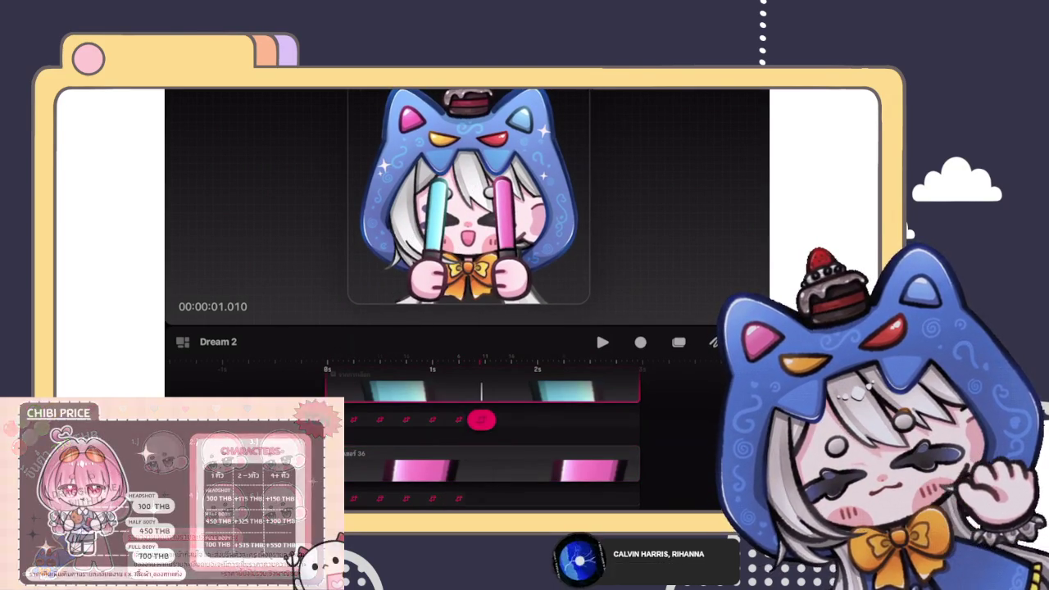
Step: Shift and tilt the pink glowstick into a new pose just after one second
click(484, 419)
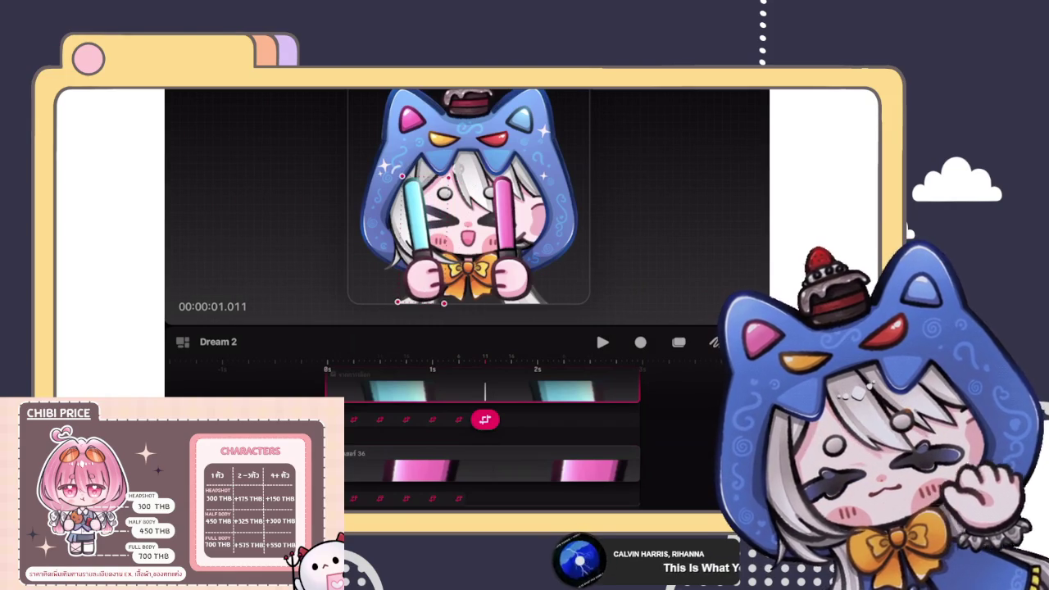
click(484, 498)
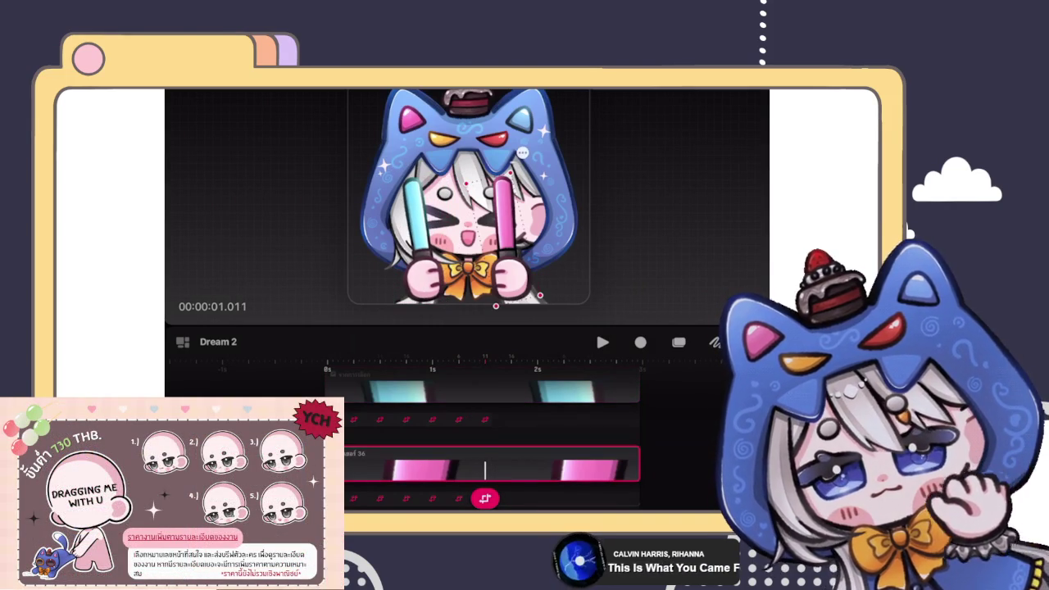
drag(504, 214, 518, 209)
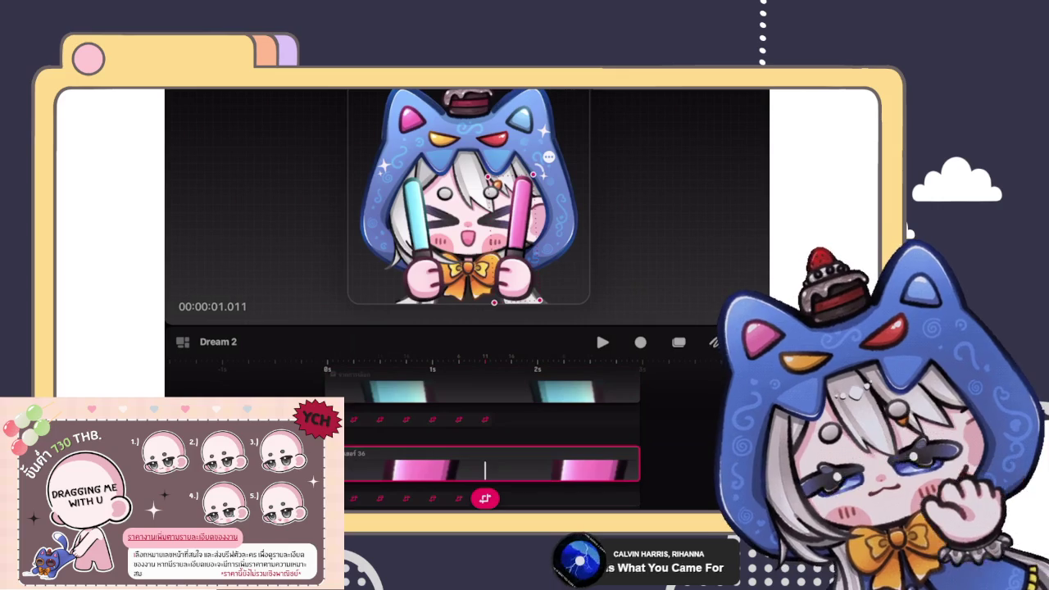
click(512, 391)
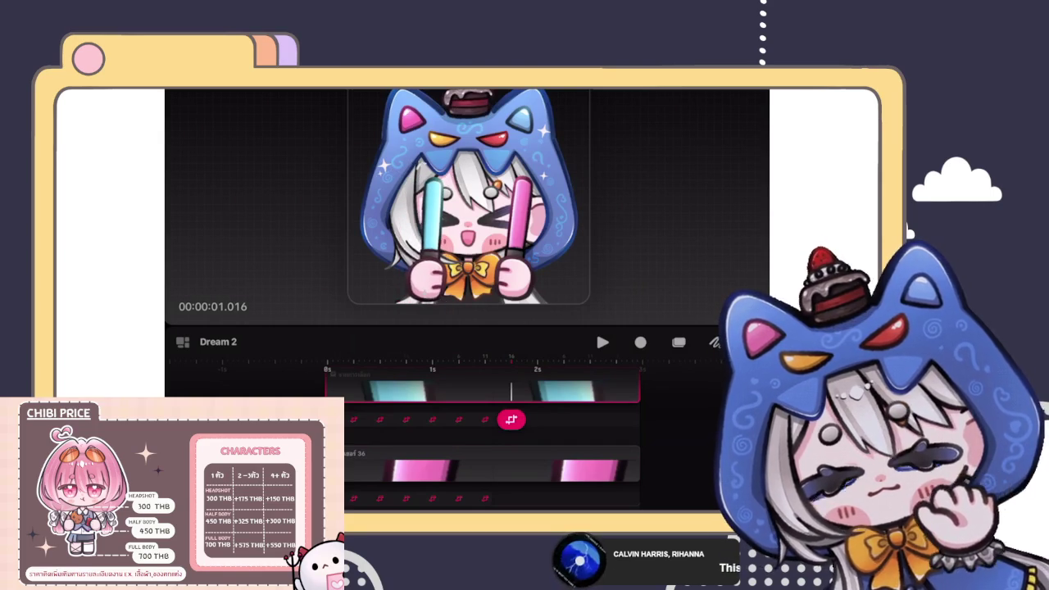
Step: Select the pink glowstick track to key it at 1.016 seconds
click(491, 463)
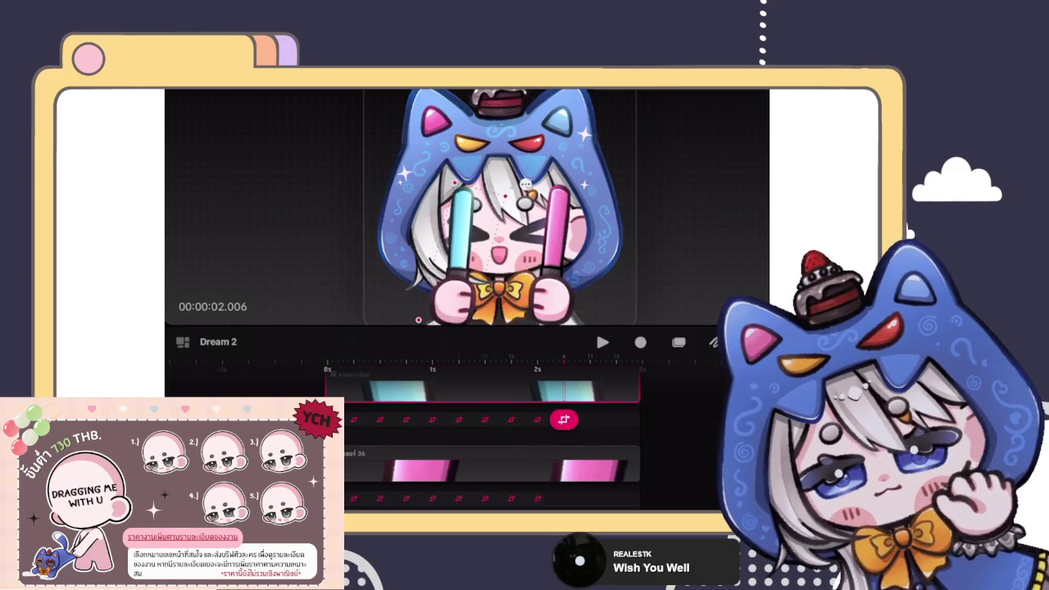
Step: Select the last keyframe on the pink glowstick track at 2.006 seconds
click(564, 498)
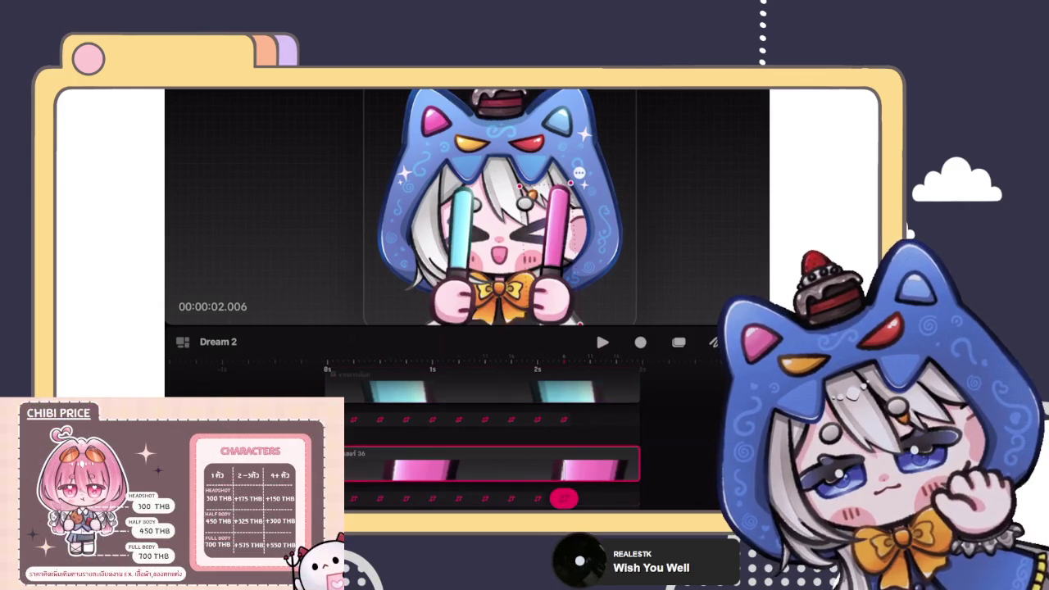
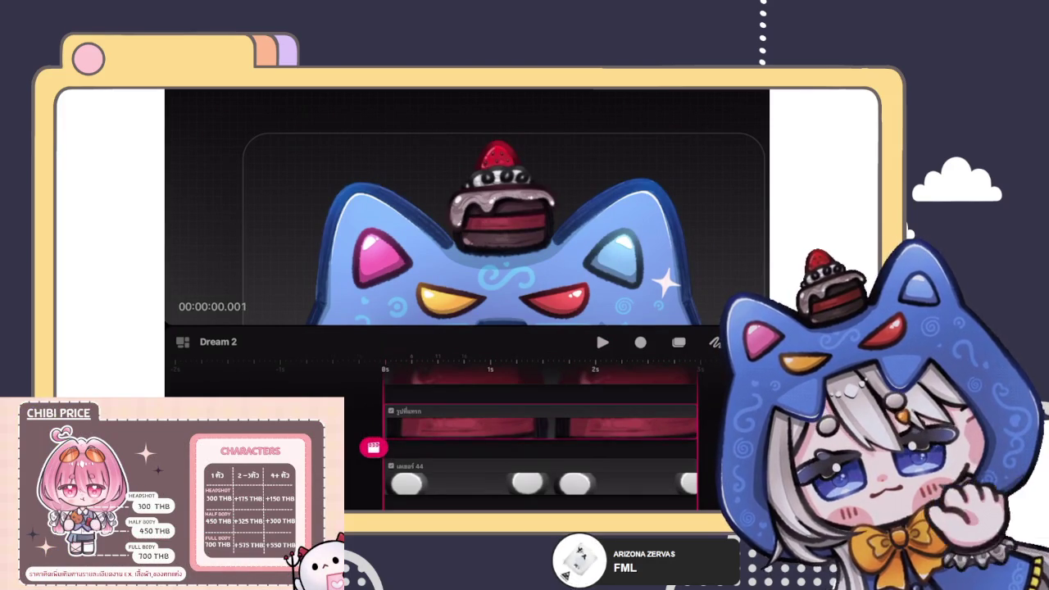
Step: Advance the playhead a few frames and give the cake clip Move & Scale motion
click(502, 221)
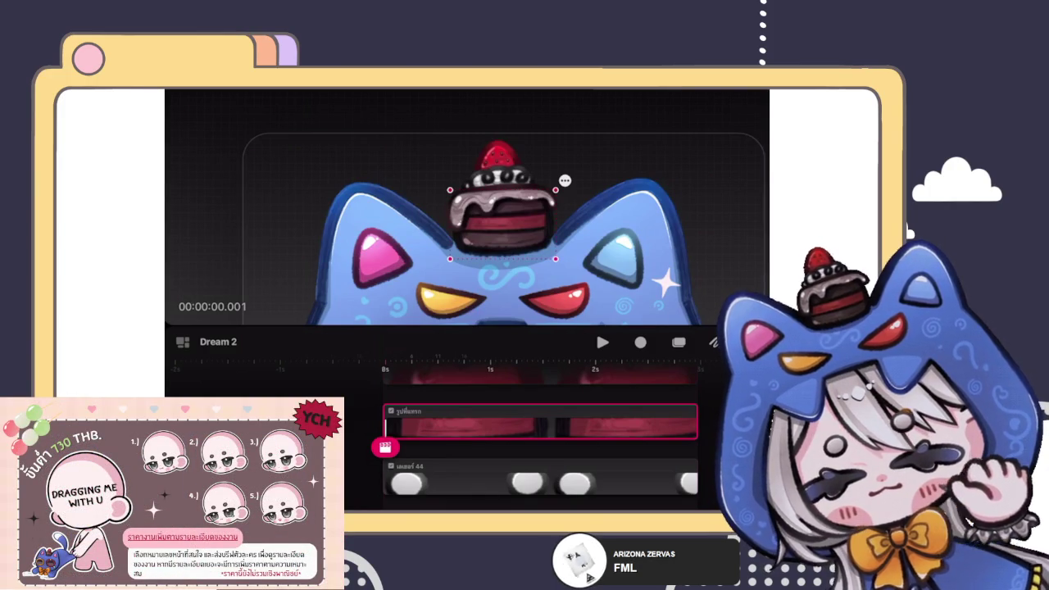
key(Escape)
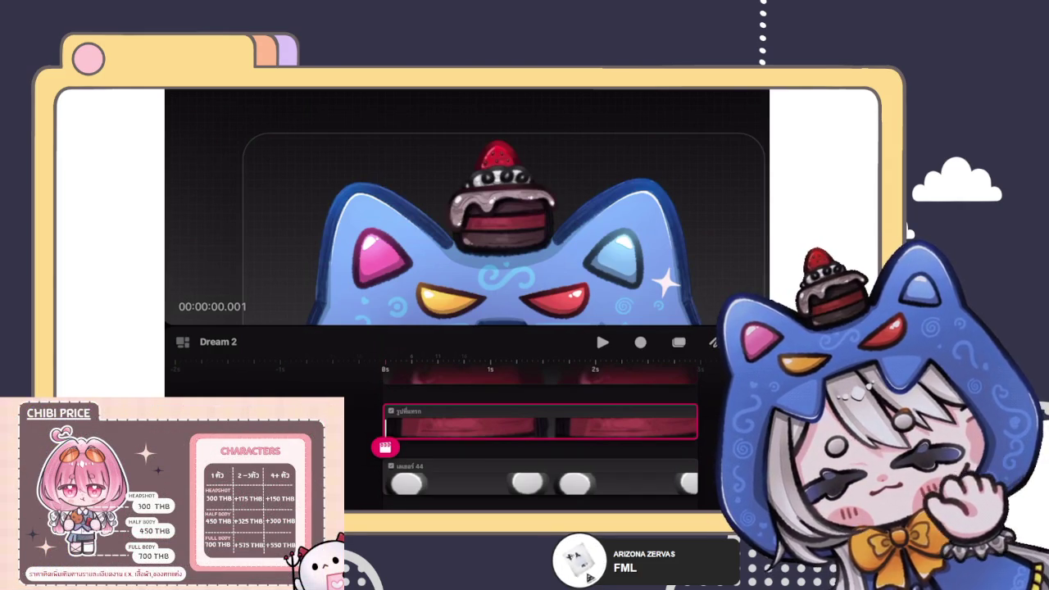
mouse_move(385, 446)
mouse_down()
mouse_move(397, 447)
mouse_move(385, 446)
mouse_up()
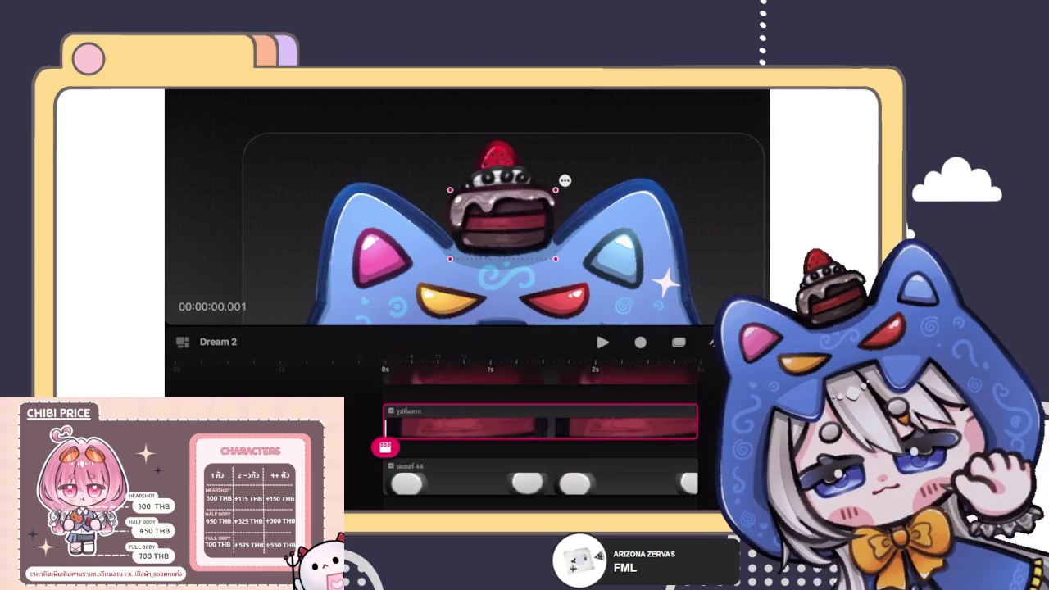
click(385, 446)
click(335, 389)
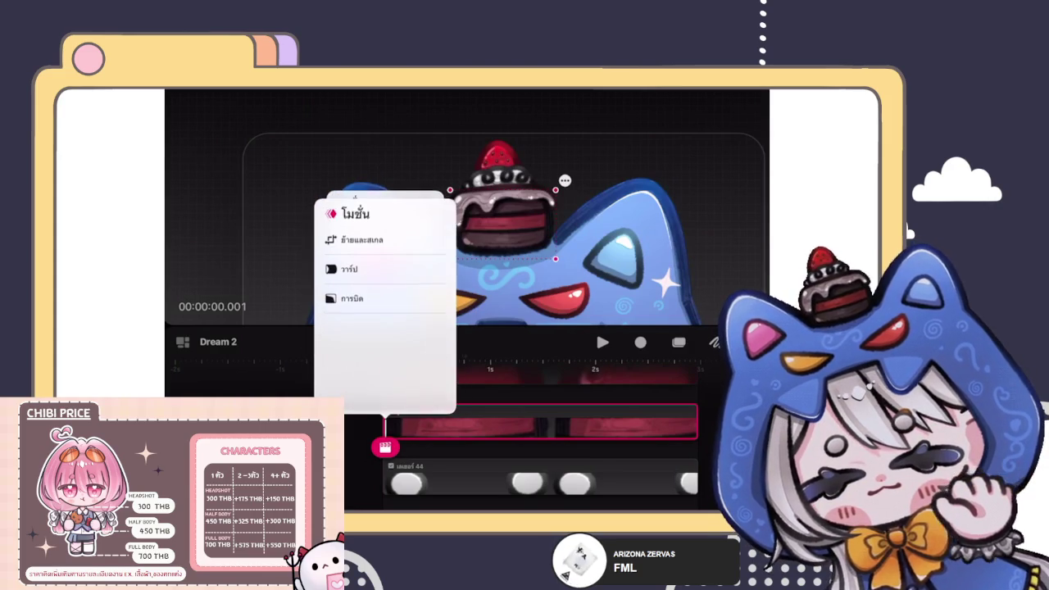
click(360, 238)
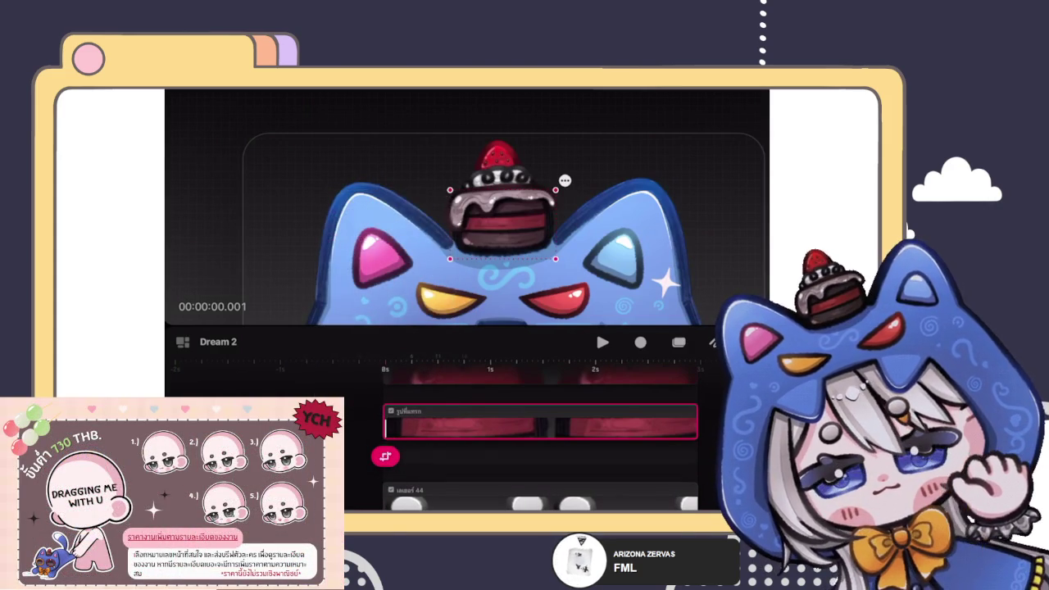
Step: Arm performance recording and move the cake's anchor point down toward its base
click(640, 342)
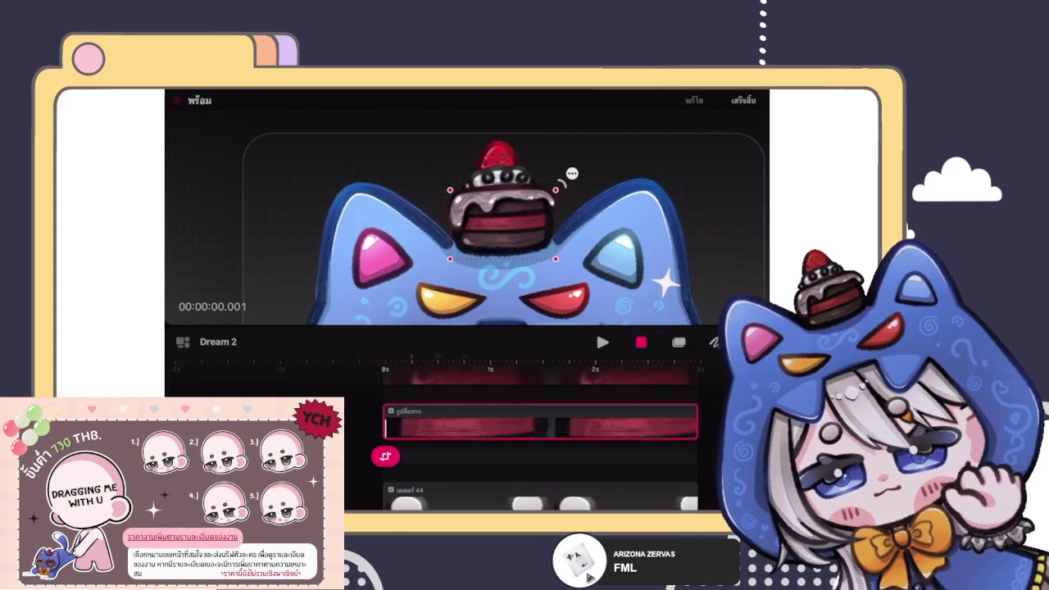
click(564, 180)
click(606, 210)
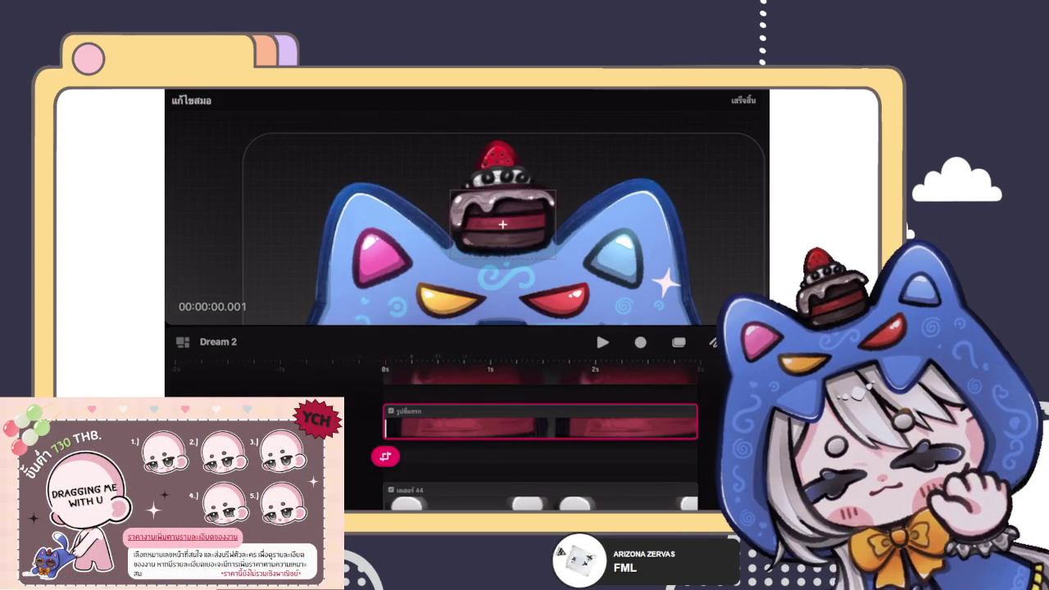
drag(502, 223, 501, 248)
click(743, 99)
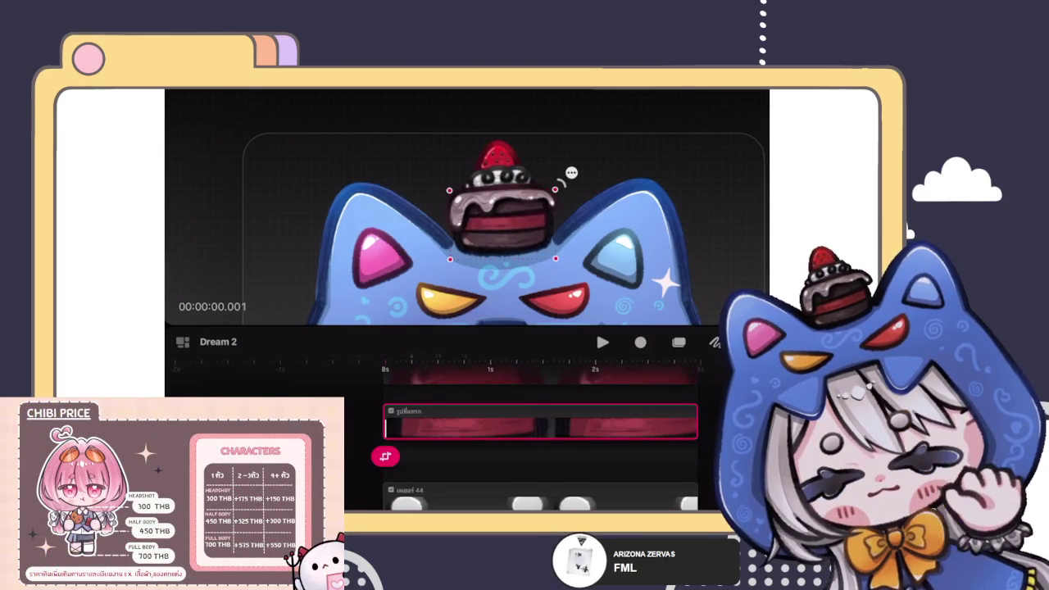
Step: Undo the cake's rotation, record a trial take, then undo its keyframes
key(ctrl+z)
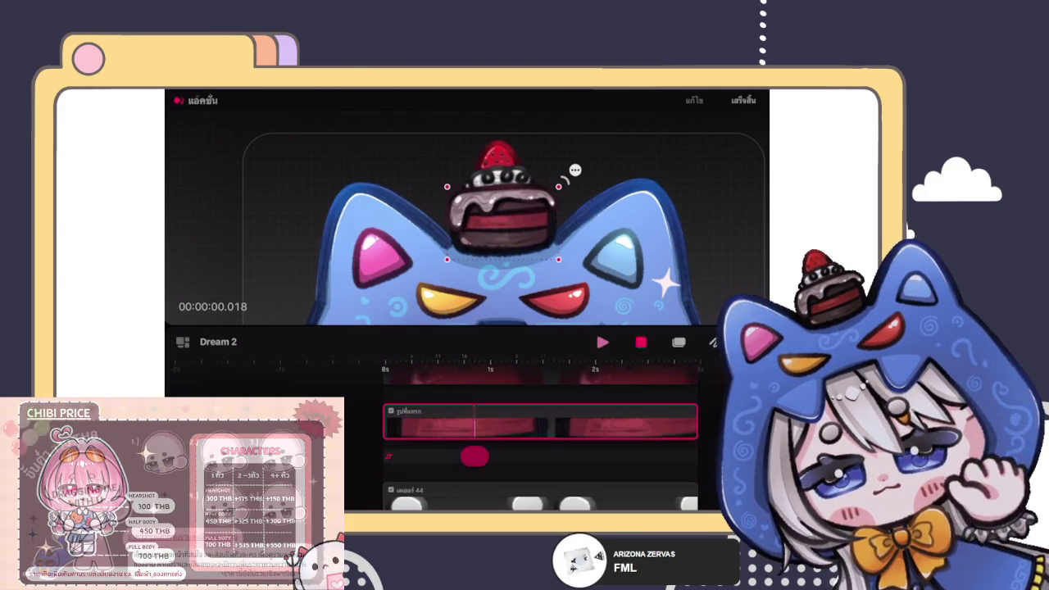
key(ctrl+z)
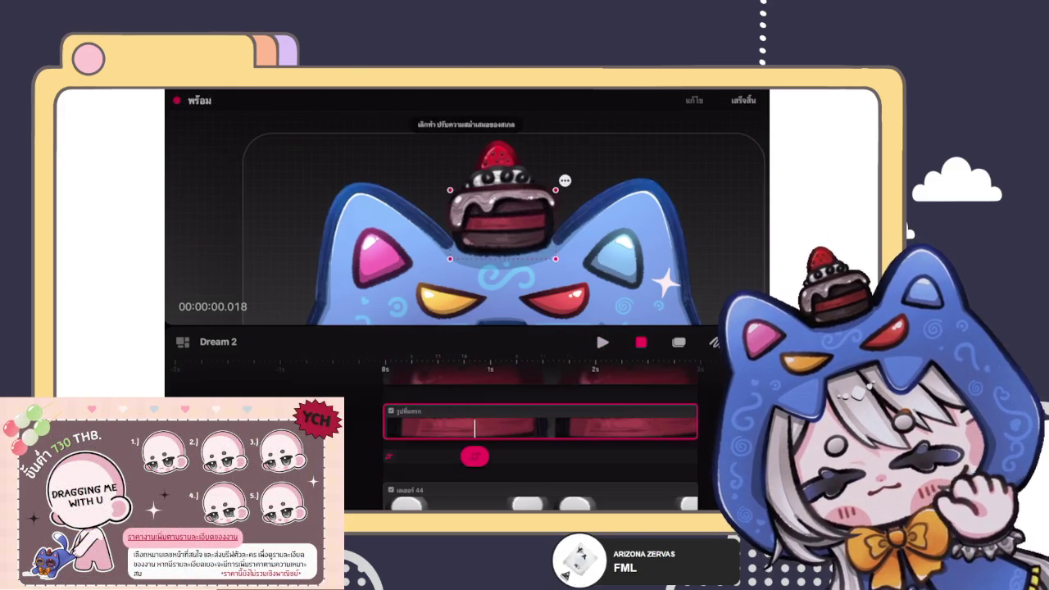
key(ctrl+z)
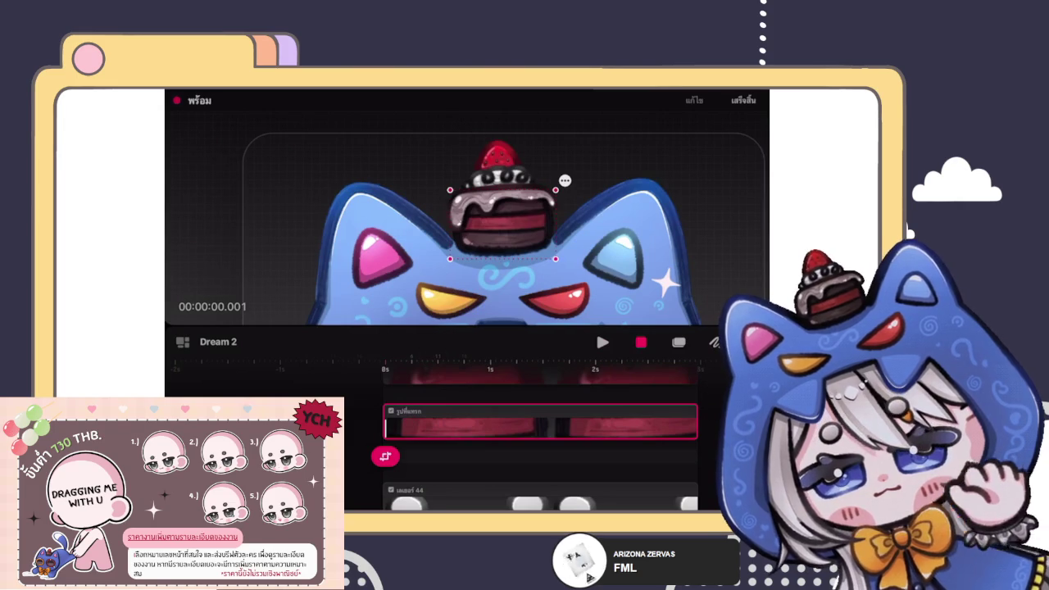
click(502, 224)
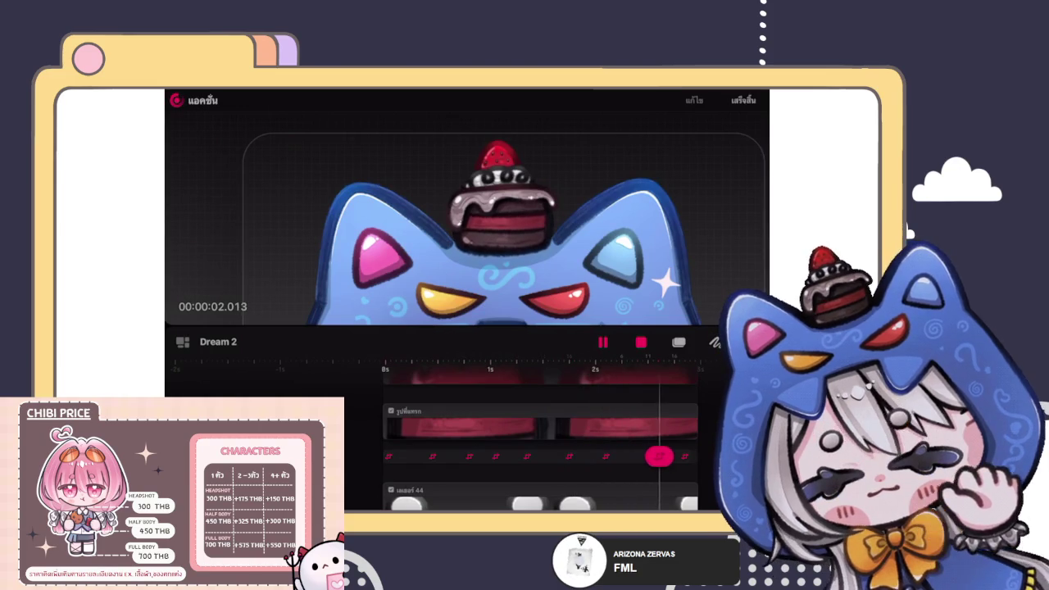
key(ctrl+z)
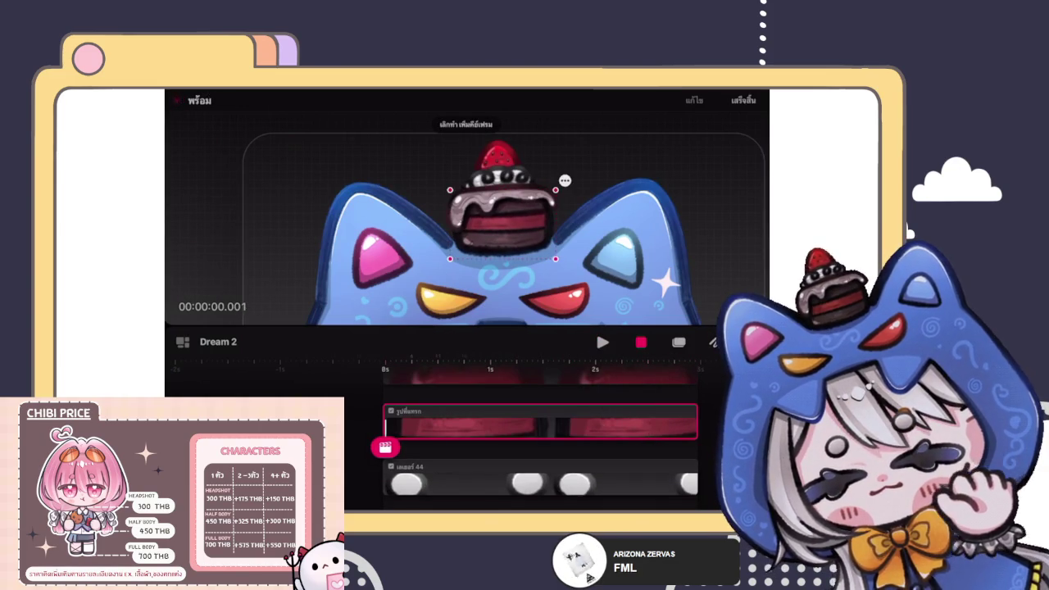
click(385, 446)
Step: Leave the motion type unchanged and start a fresh recording take on the cake, restarting it once
click(335, 384)
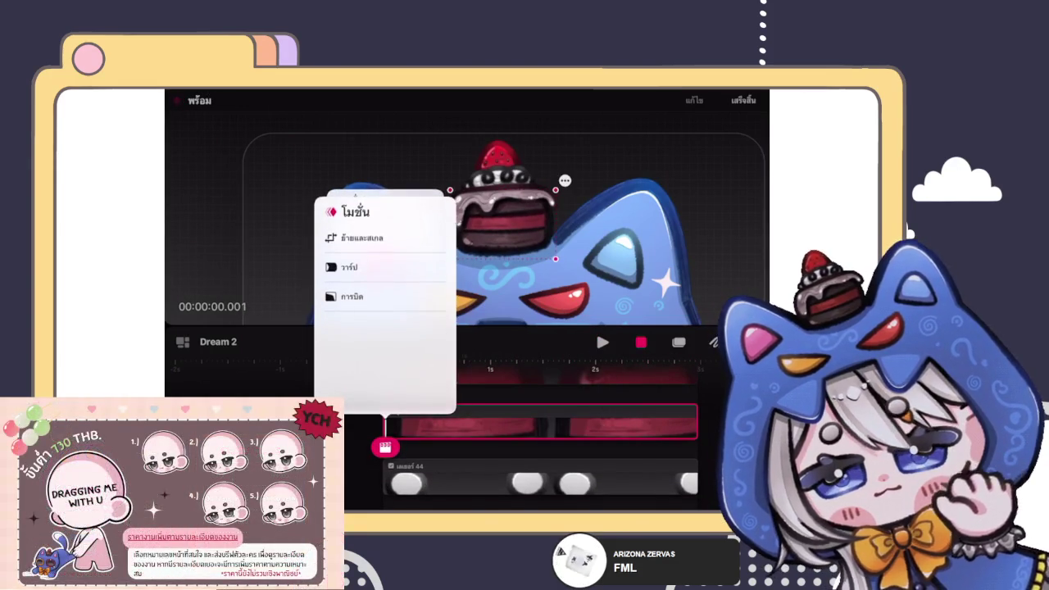
key(Escape)
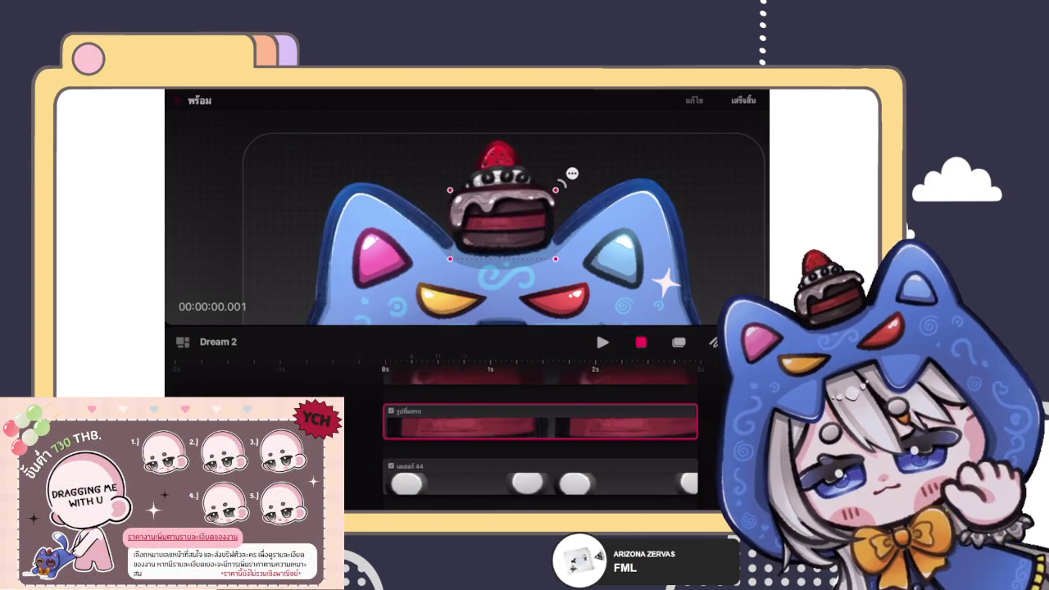
click(502, 224)
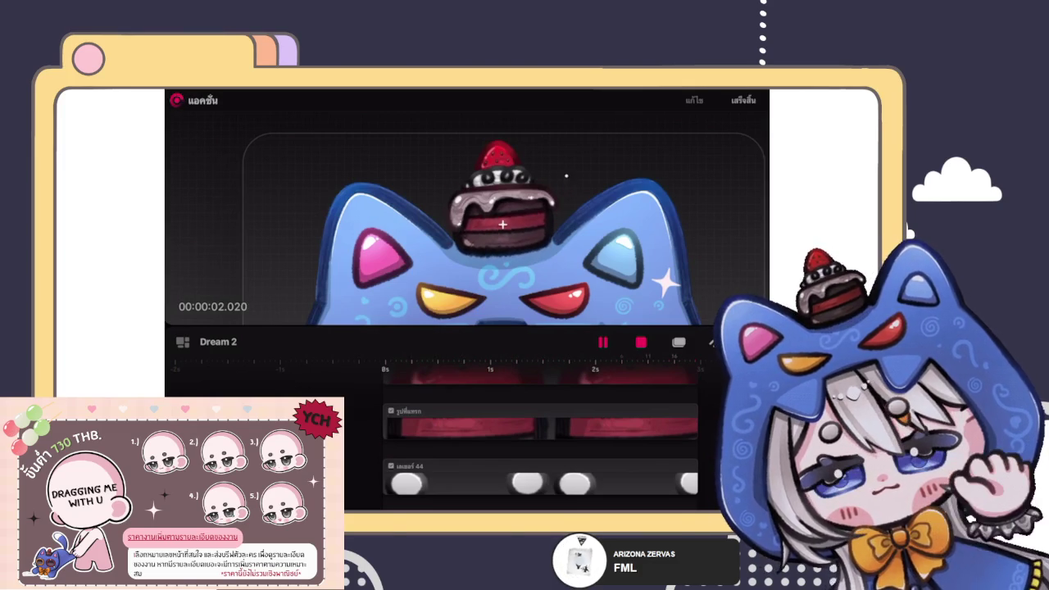
click(503, 223)
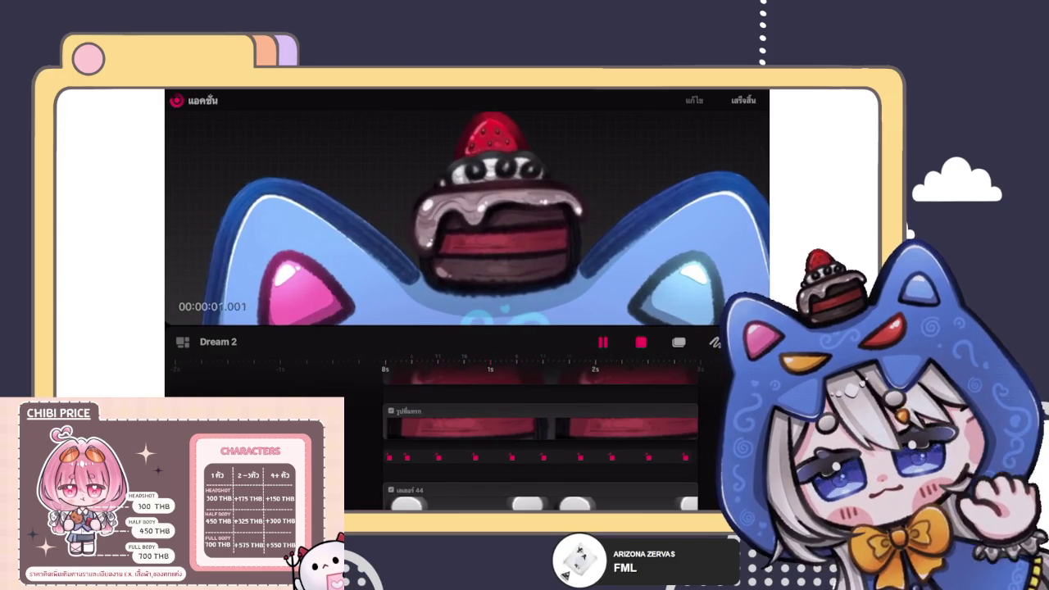
Step: Stop playback, rewind the cake layer to frame 0 and switch its motion to Warp
scroll(544, 442, down, 2)
scroll(531, 438, down, 3)
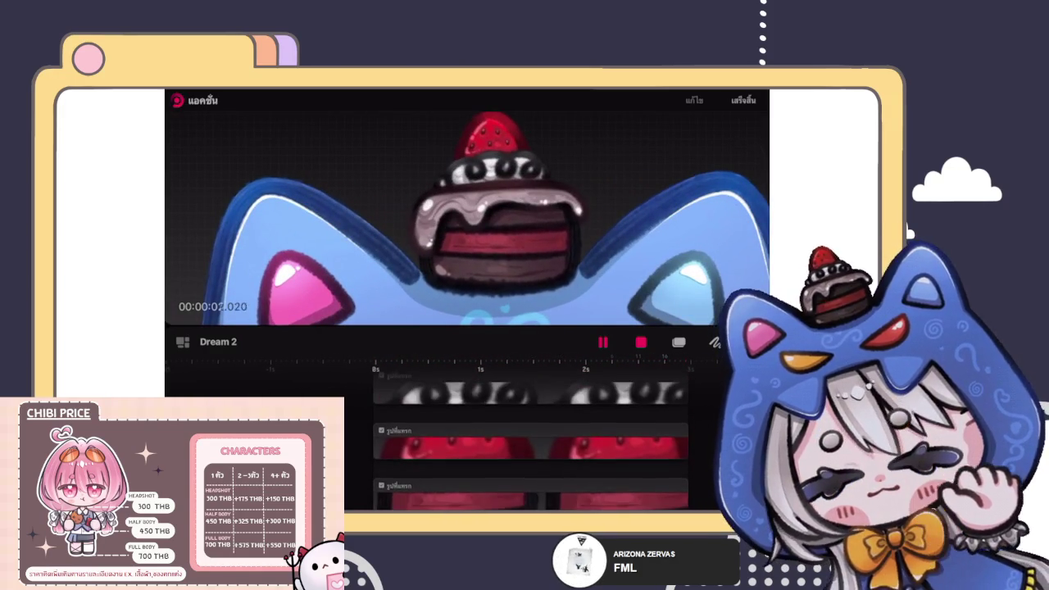
scroll(531, 438, down, 2)
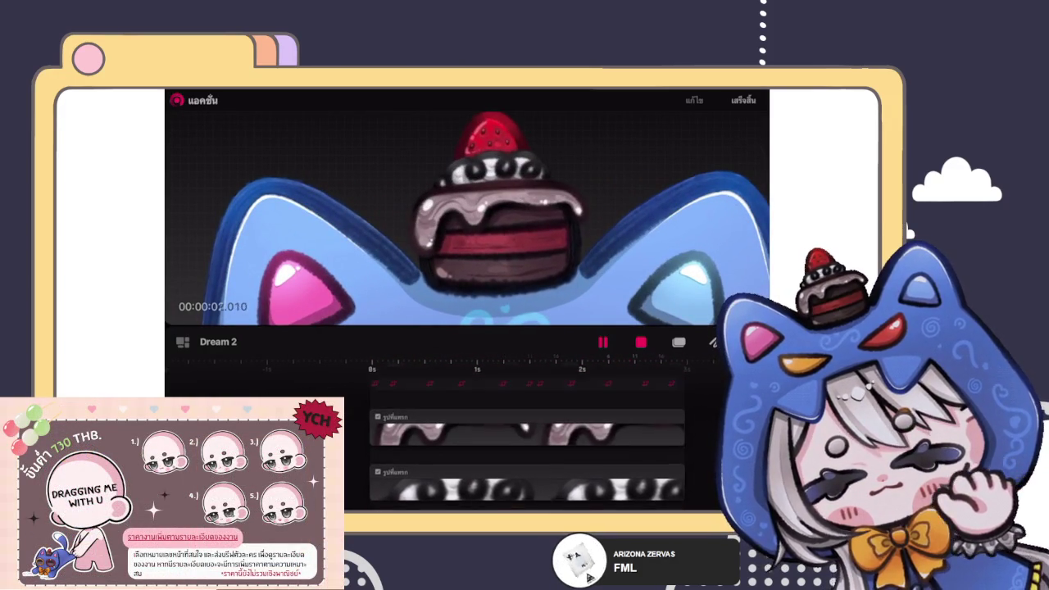
click(525, 442)
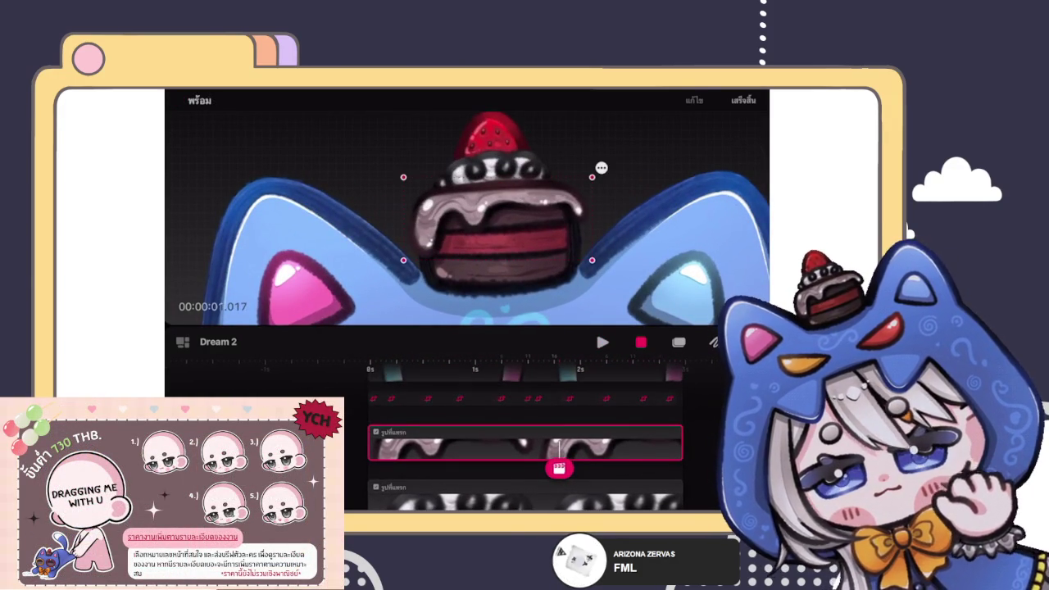
drag(558, 468, 375, 468)
click(376, 468)
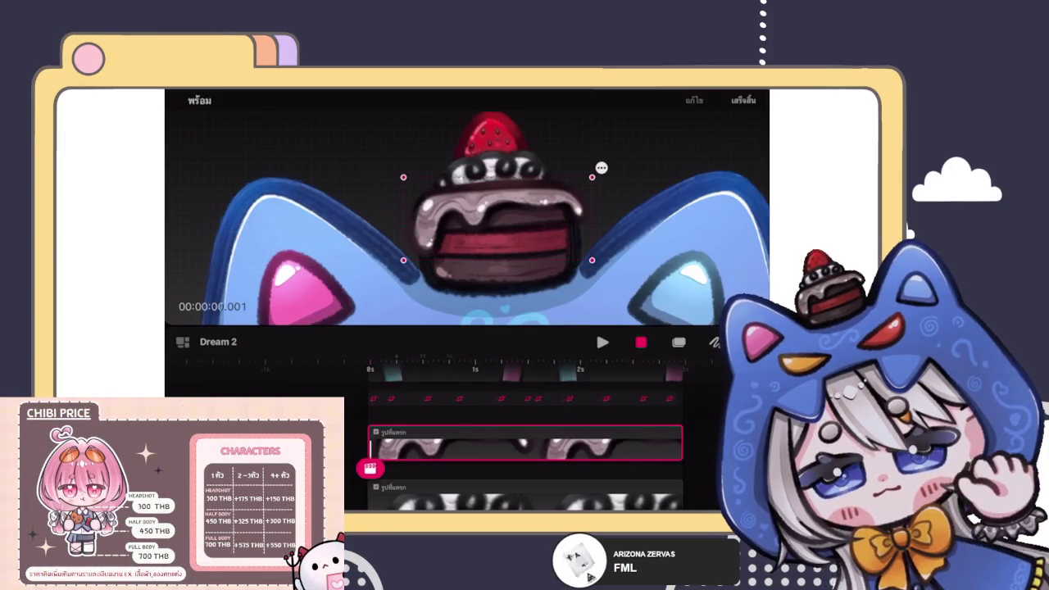
click(370, 468)
click(367, 407)
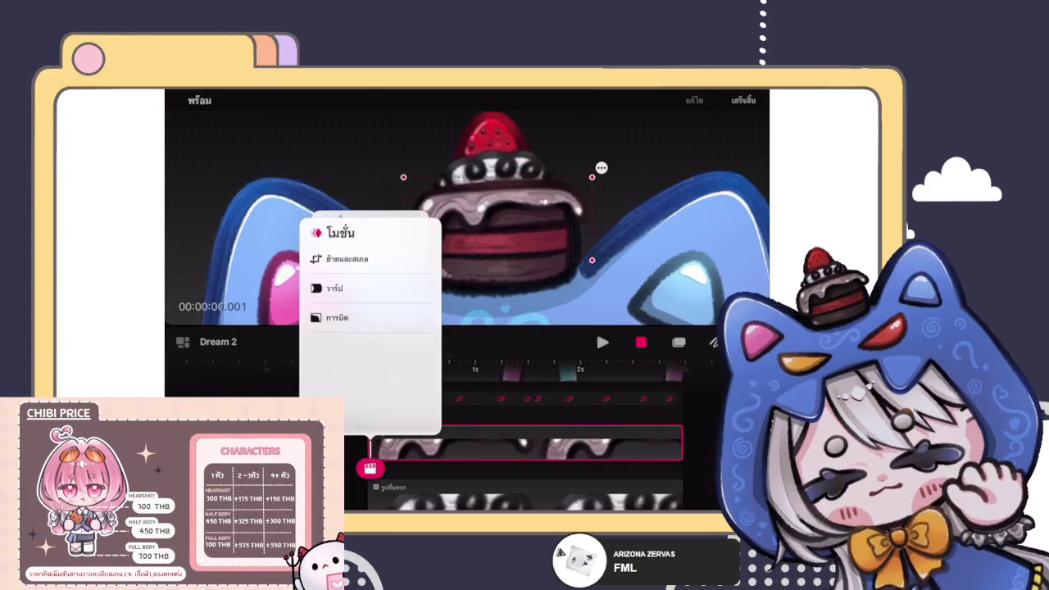
click(333, 289)
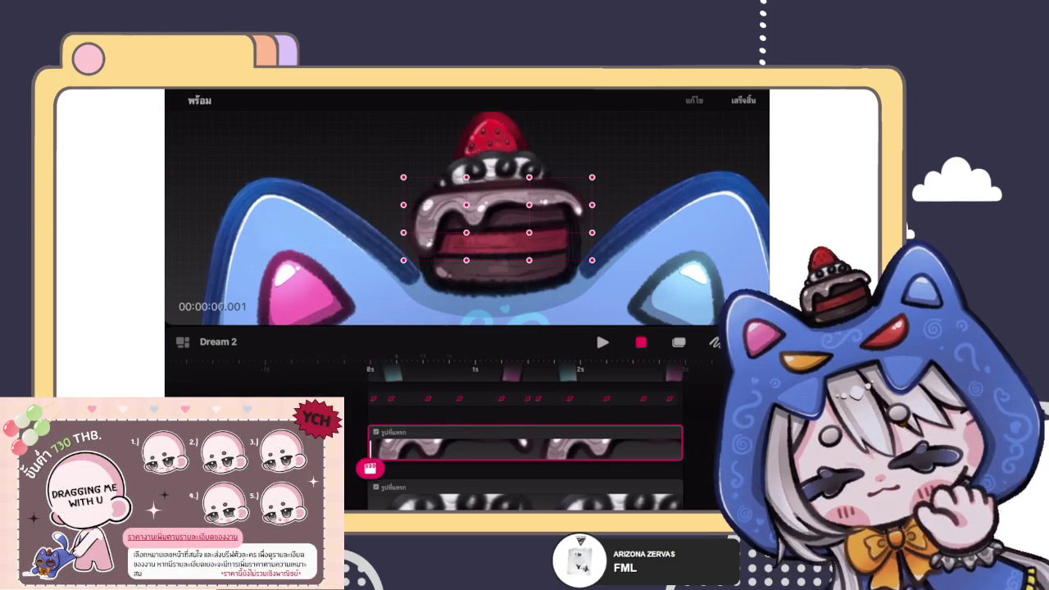
Step: Record a cake wobble by bending its warp mesh corners, then play it back
click(369, 468)
click(320, 410)
click(333, 289)
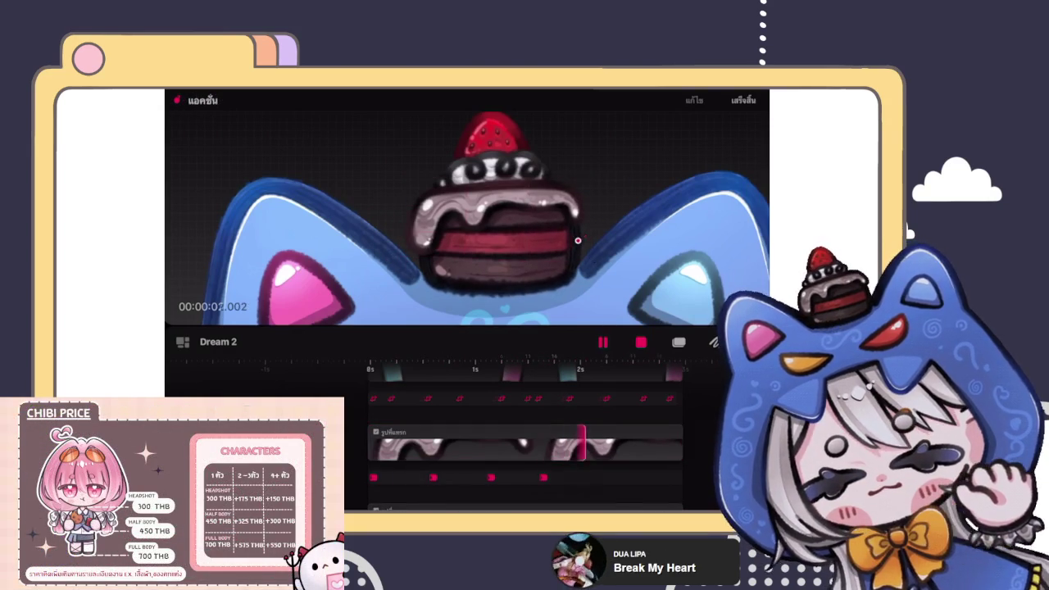
drag(466, 233, 455, 239)
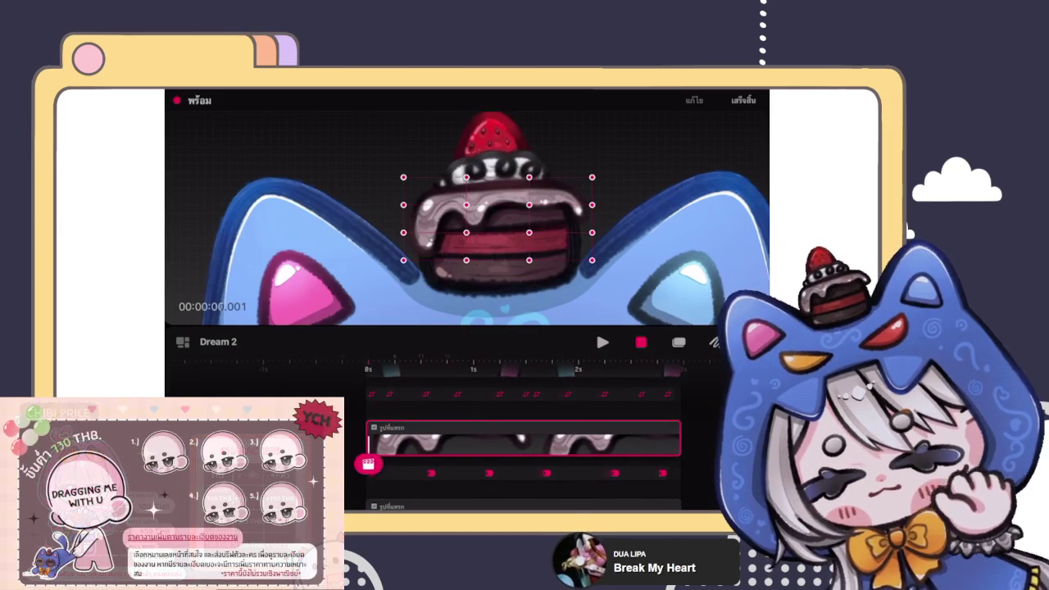
drag(403, 260, 396, 256)
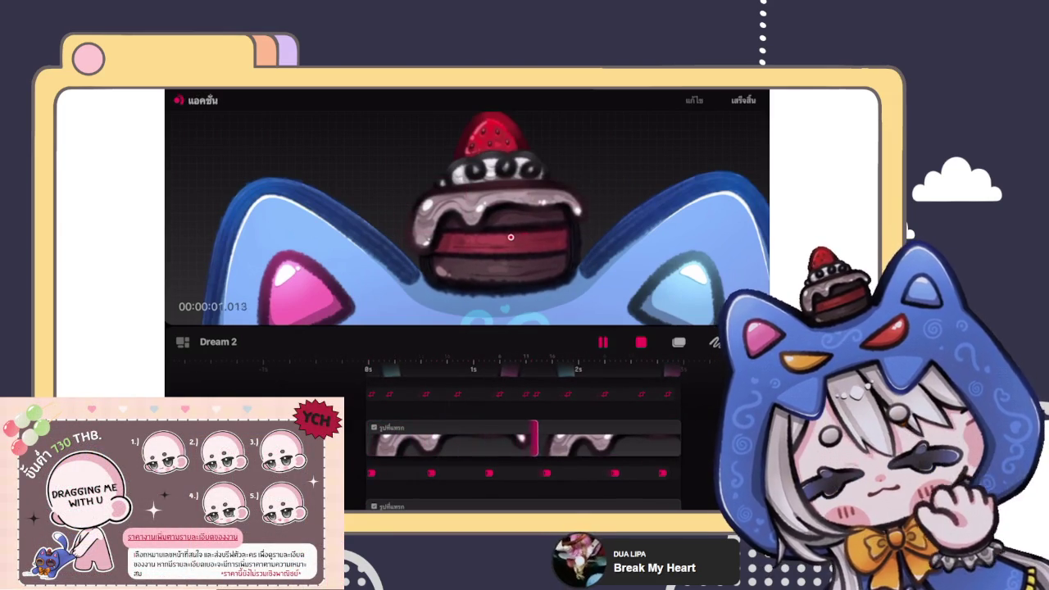
drag(528, 232, 518, 240)
drag(592, 232, 596, 234)
drag(466, 232, 454, 239)
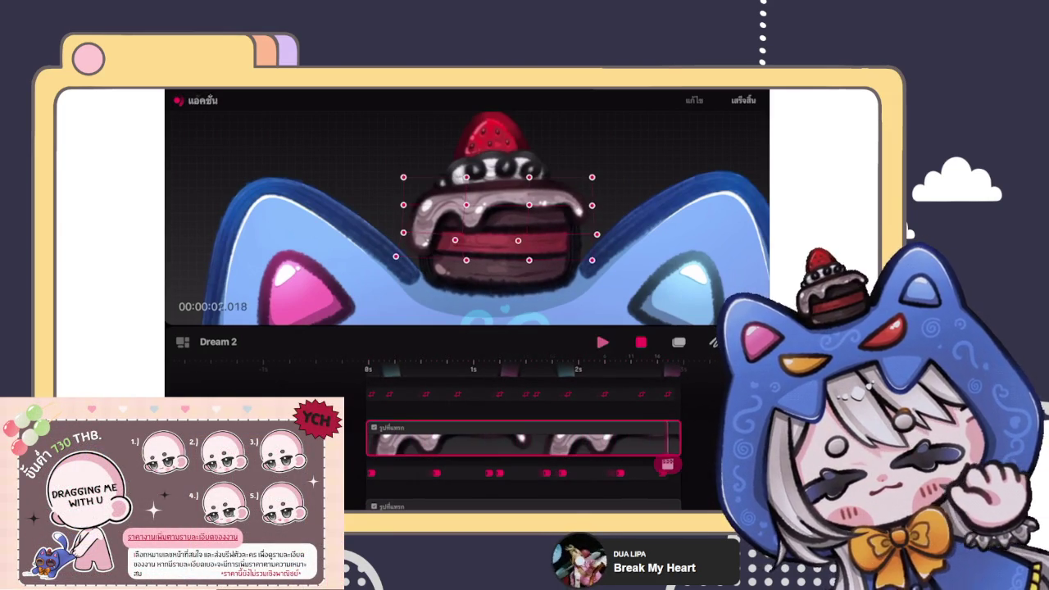
click(602, 342)
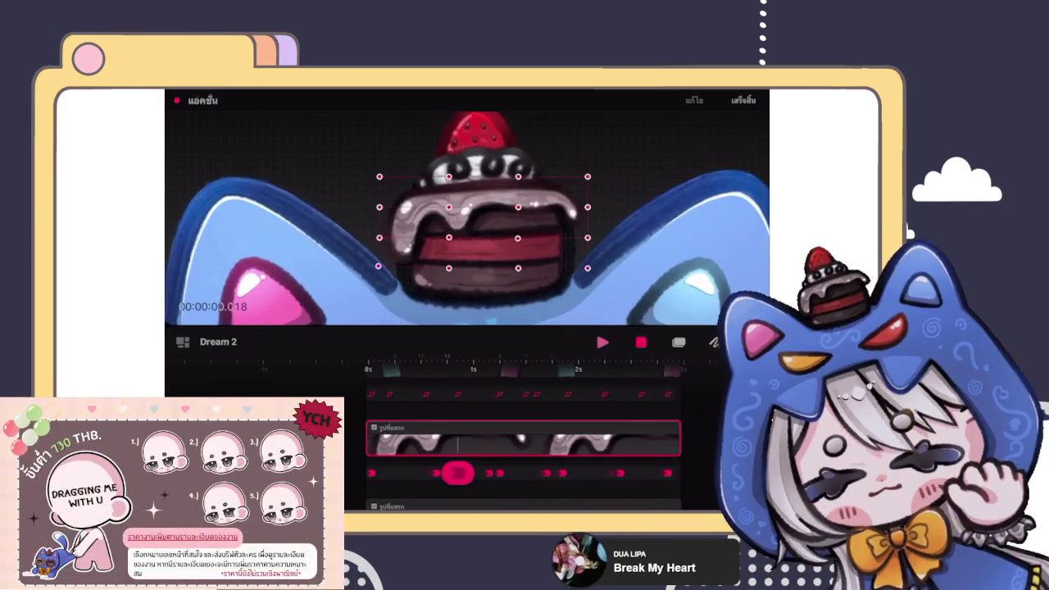
Step: Record another wobble by pulling the cake's right-middle warp point, then stop recording
click(587, 207)
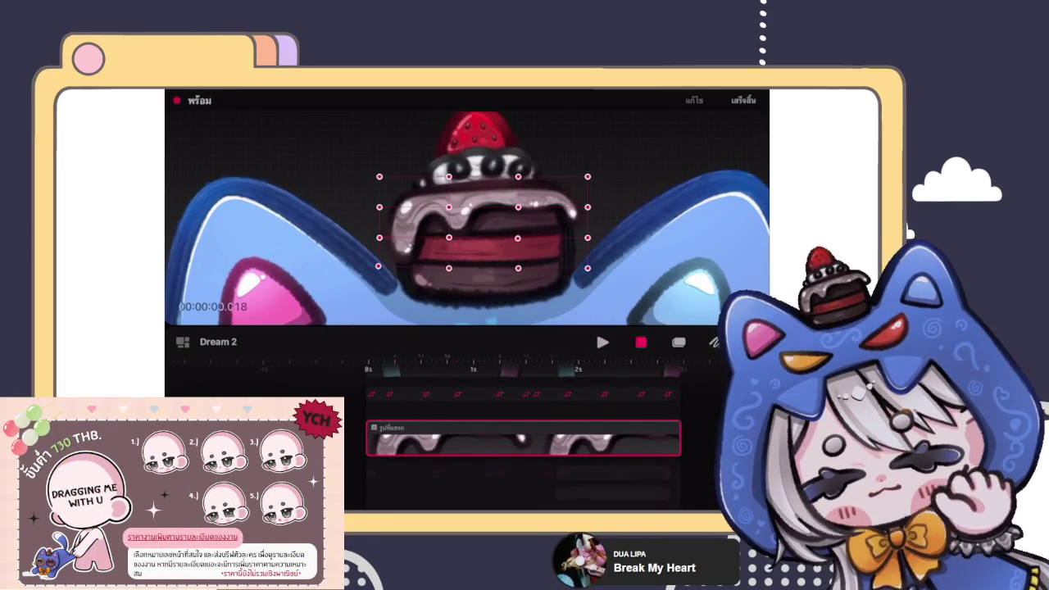
click(587, 206)
drag(587, 206, 585, 207)
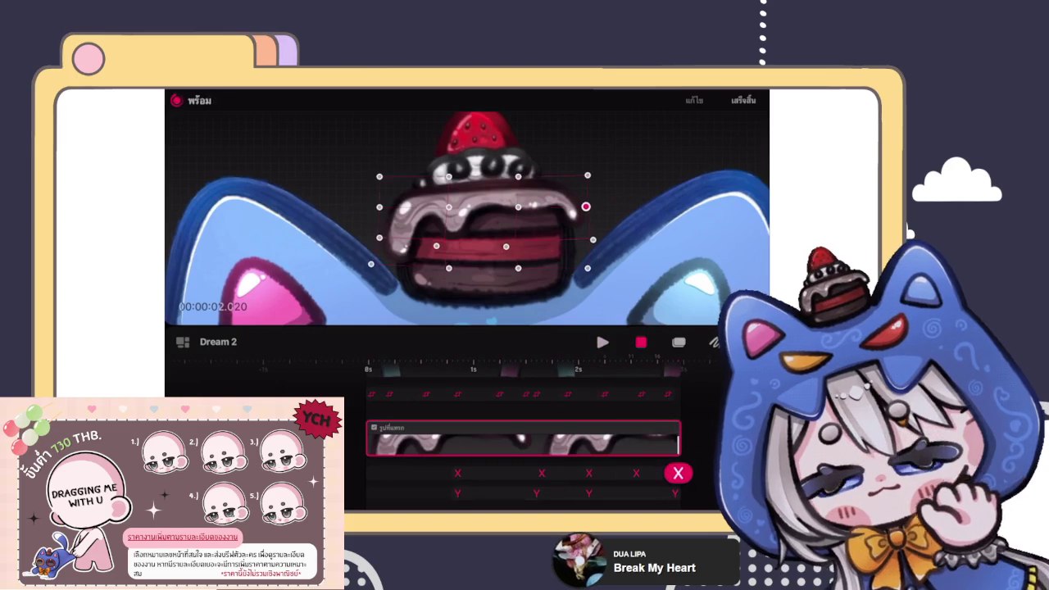
click(743, 100)
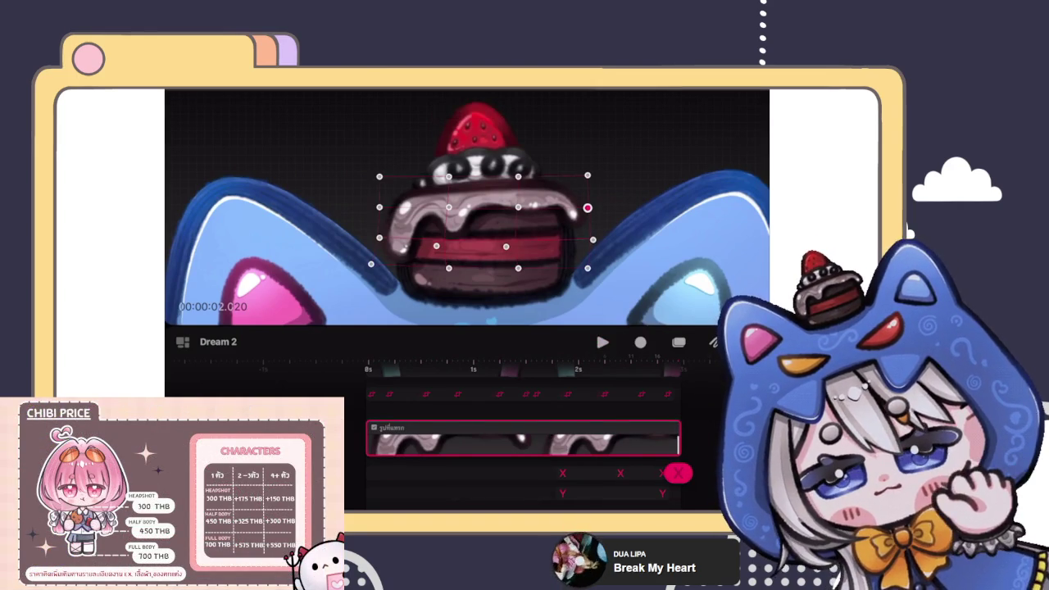
Step: Tilt and nudge the cake into place, rewind, and record it swaying slightly left
mouse_move(587, 175)
mouse_down()
mouse_move(579, 181)
mouse_move(591, 174)
mouse_up()
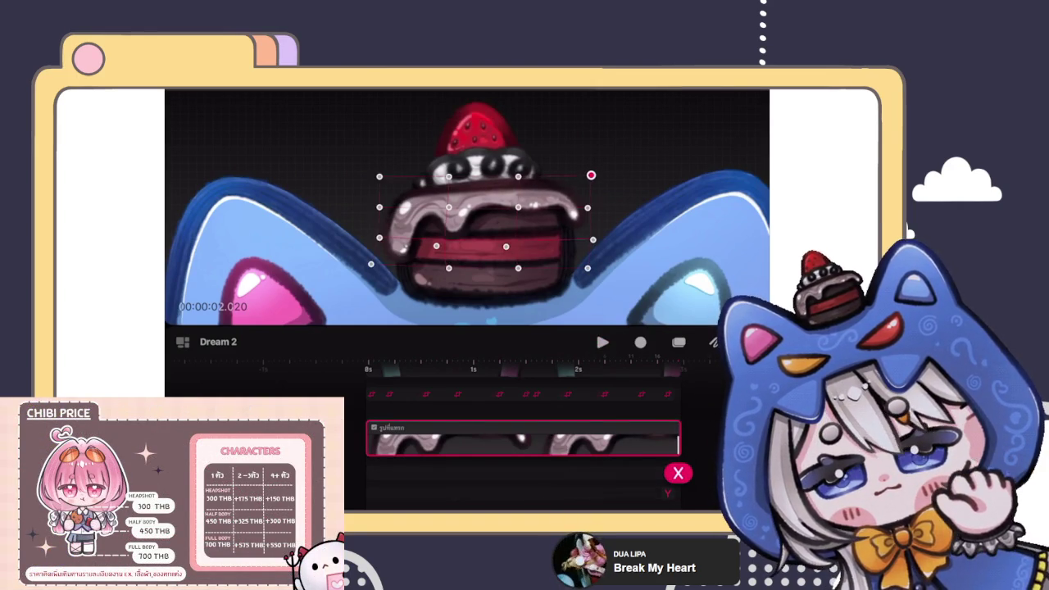
mouse_move(518, 207)
mouse_down()
mouse_move(505, 221)
mouse_move(512, 213)
mouse_up()
drag(592, 239, 570, 249)
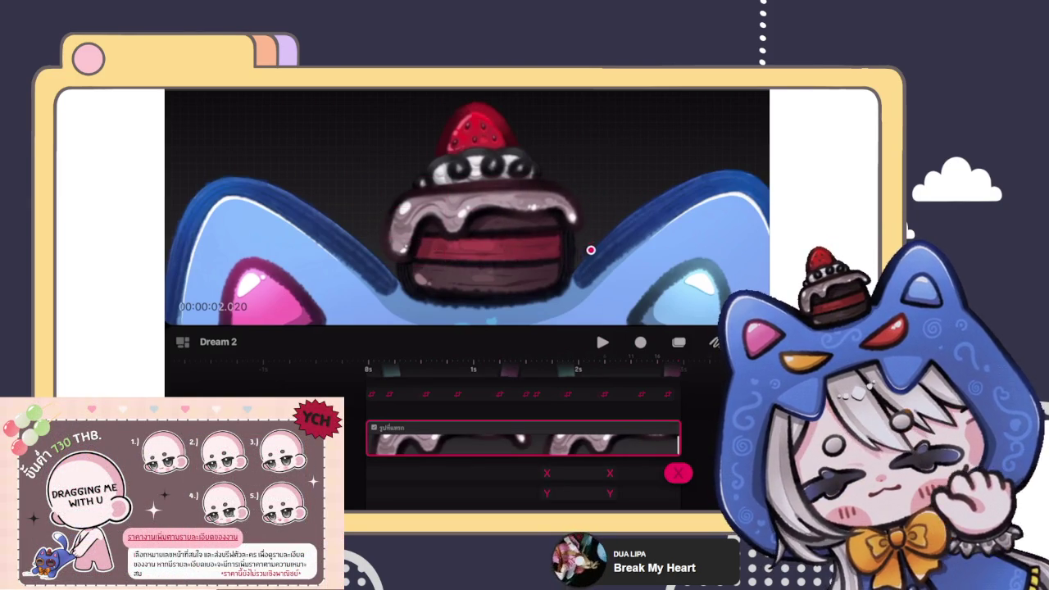
drag(586, 251, 581, 239)
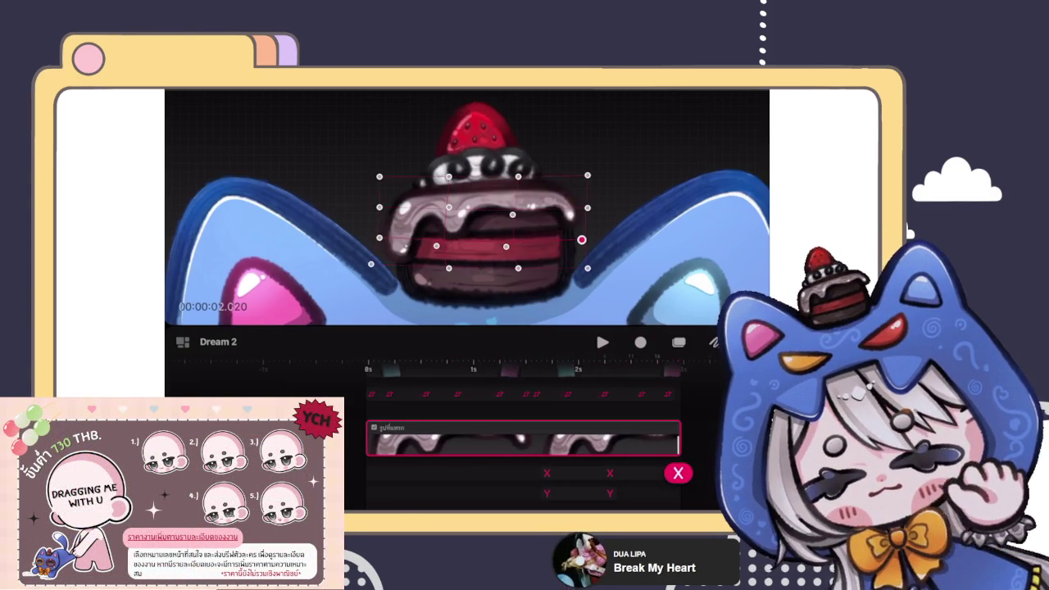
click(394, 438)
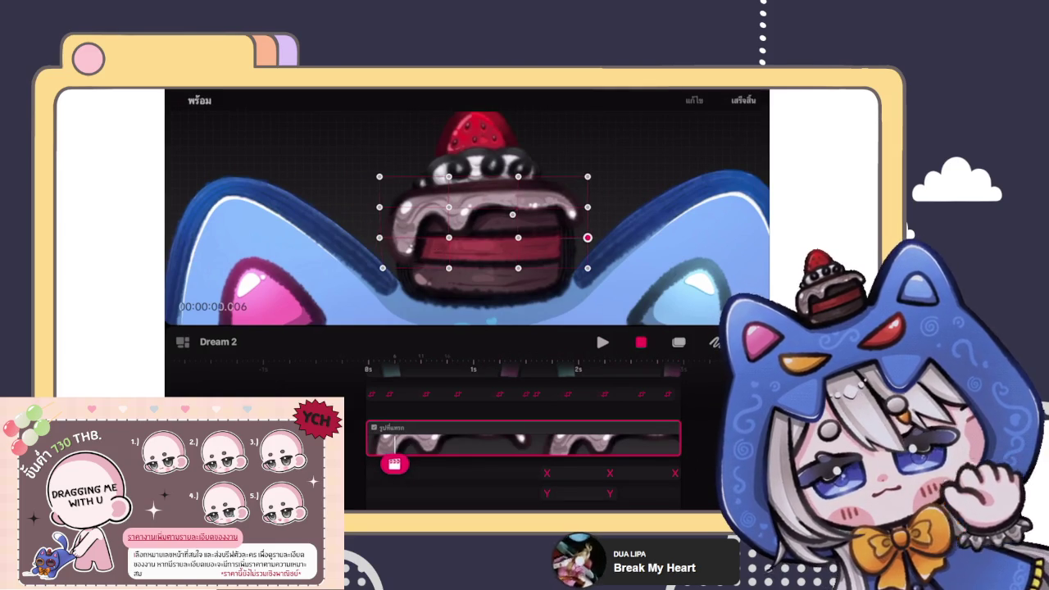
drag(588, 238, 579, 246)
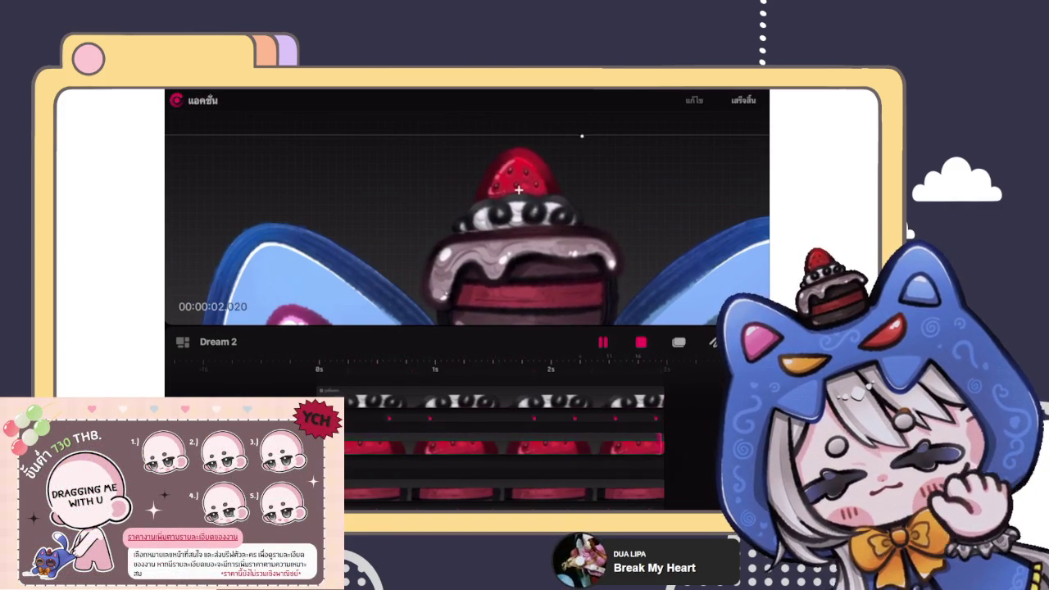
Step: Stop playback on the cake's track and play the animation twice from the start
click(661, 463)
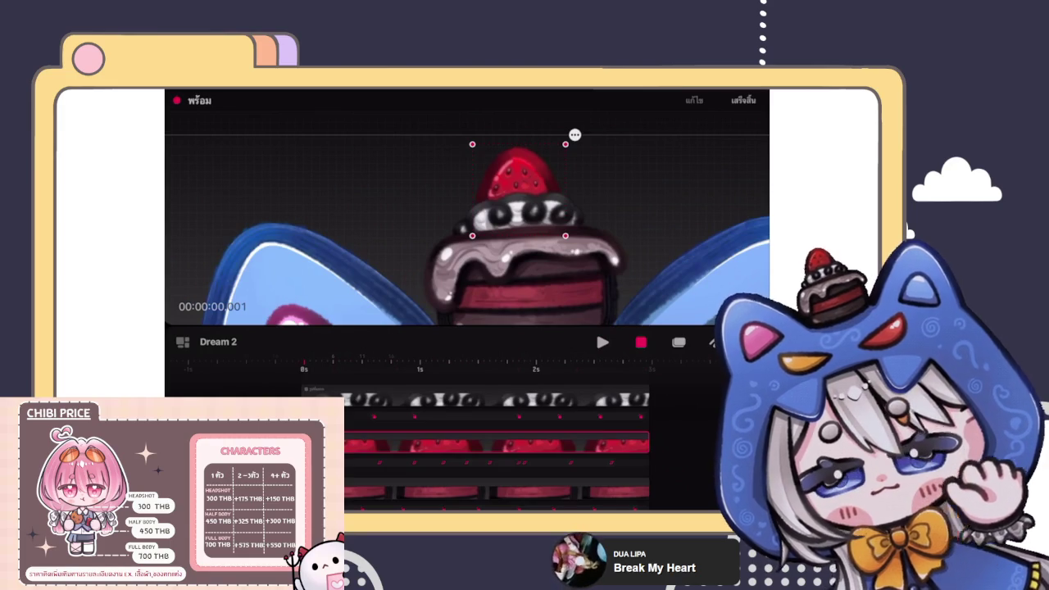
key(space)
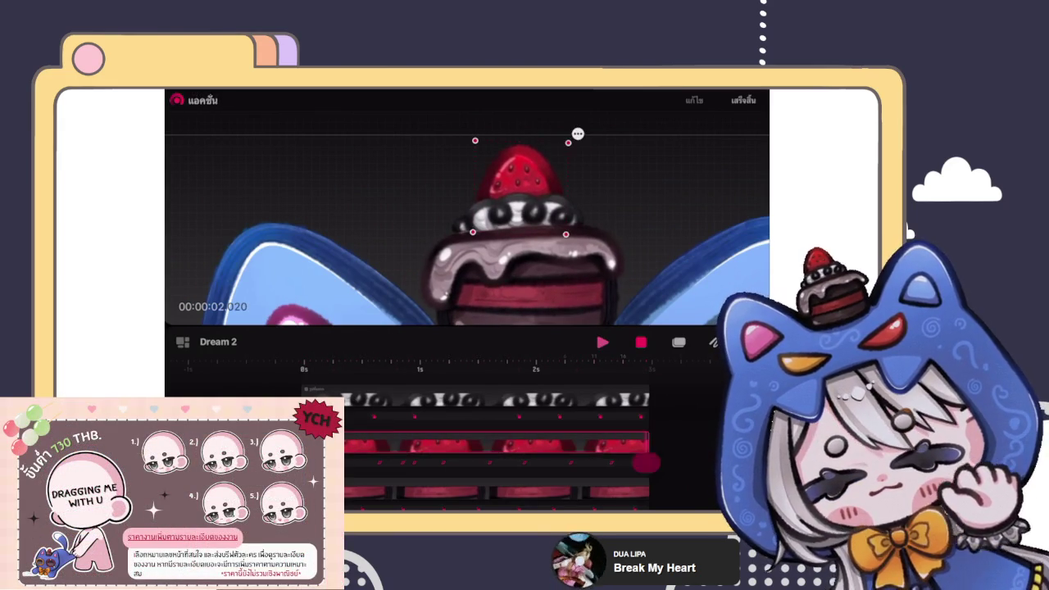
key(space)
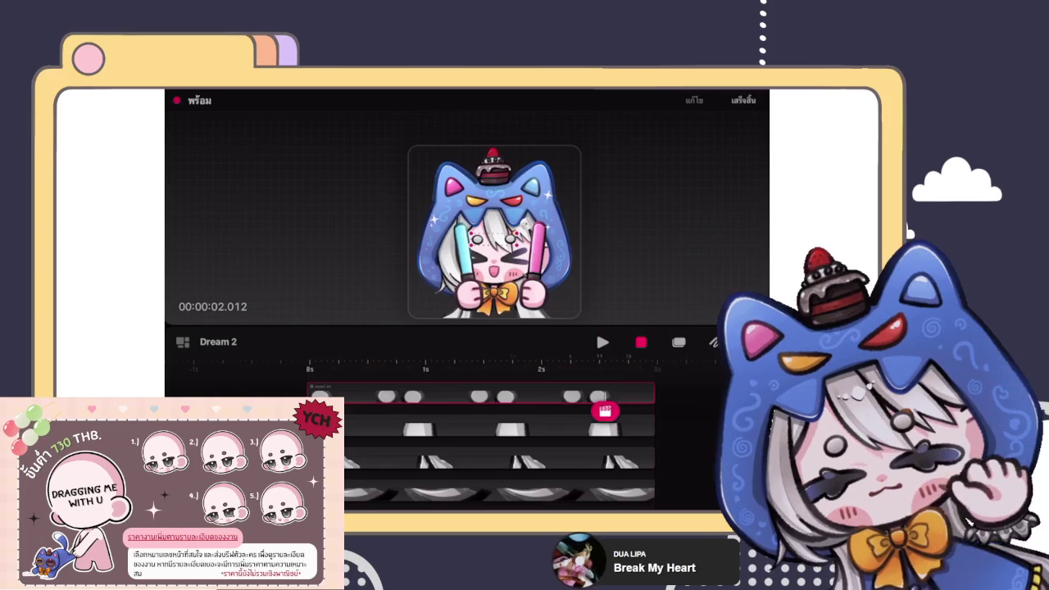
Step: Zoom around the canvas and select the yellow layer's track
scroll(486, 438, down, 2)
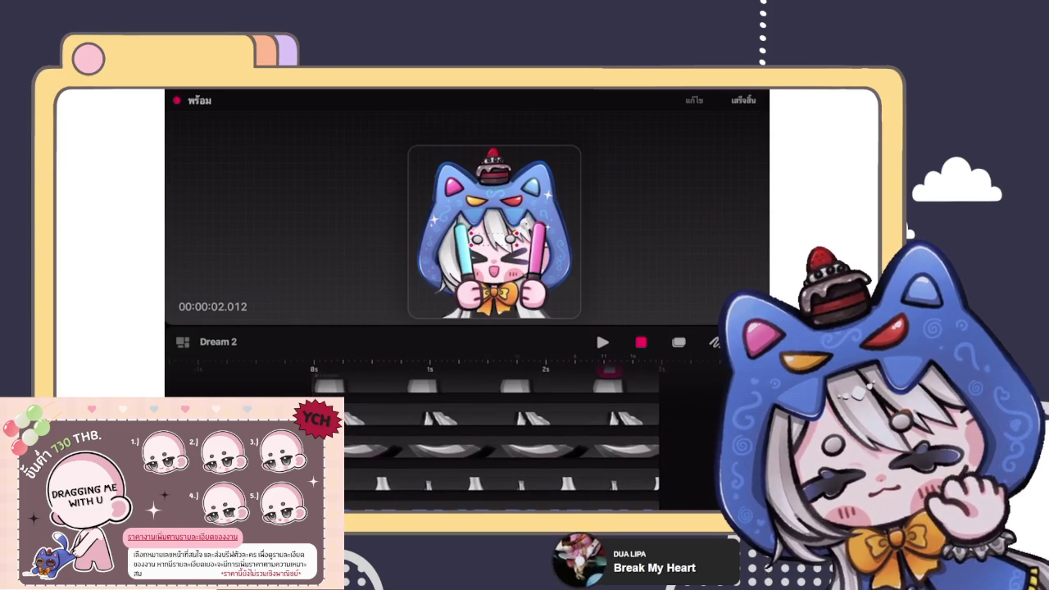
scroll(494, 219, up, 2)
scroll(494, 219, up, 2)
scroll(494, 219, up, 2)
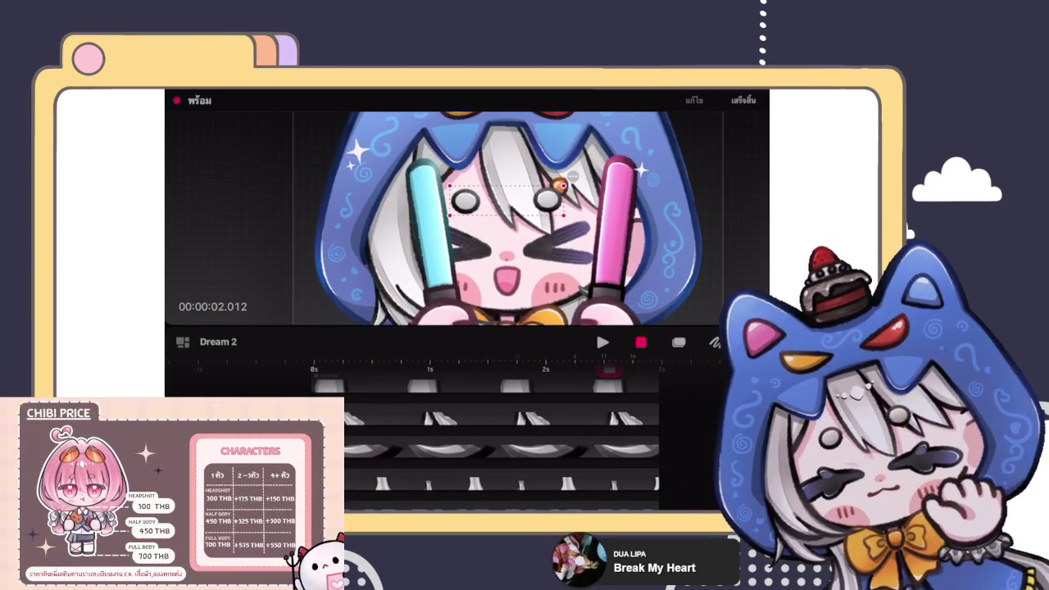
scroll(467, 219, down, 3)
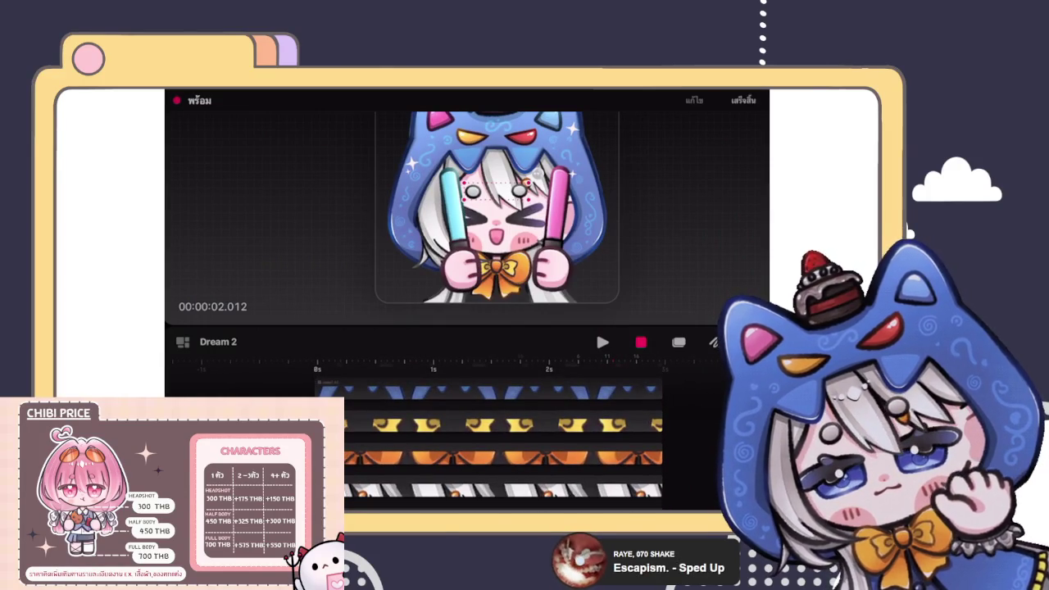
click(583, 438)
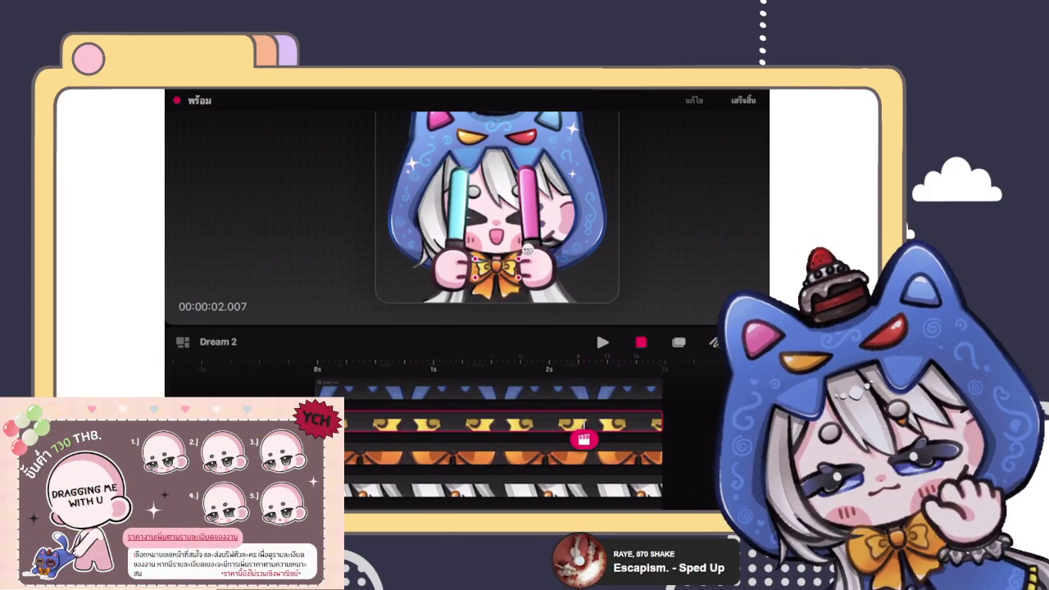
Step: Select the orange bow's track and zoom in close on the bow
scroll(528, 247, up, 2)
scroll(537, 233, up, 2)
scroll(547, 219, up, 2)
scroll(555, 205, up, 2)
click(519, 455)
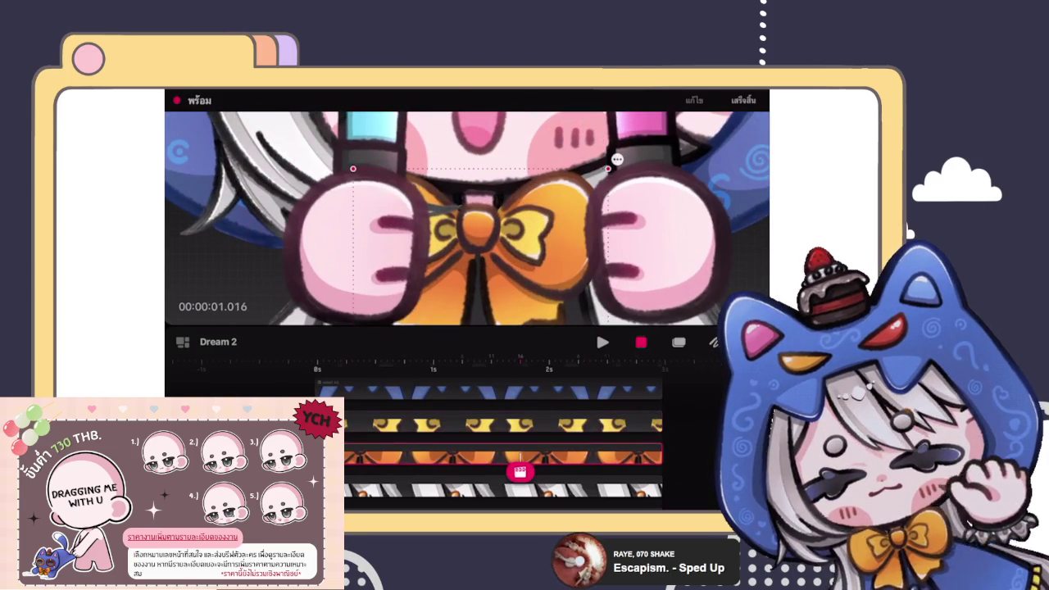
scroll(504, 446, down, 5)
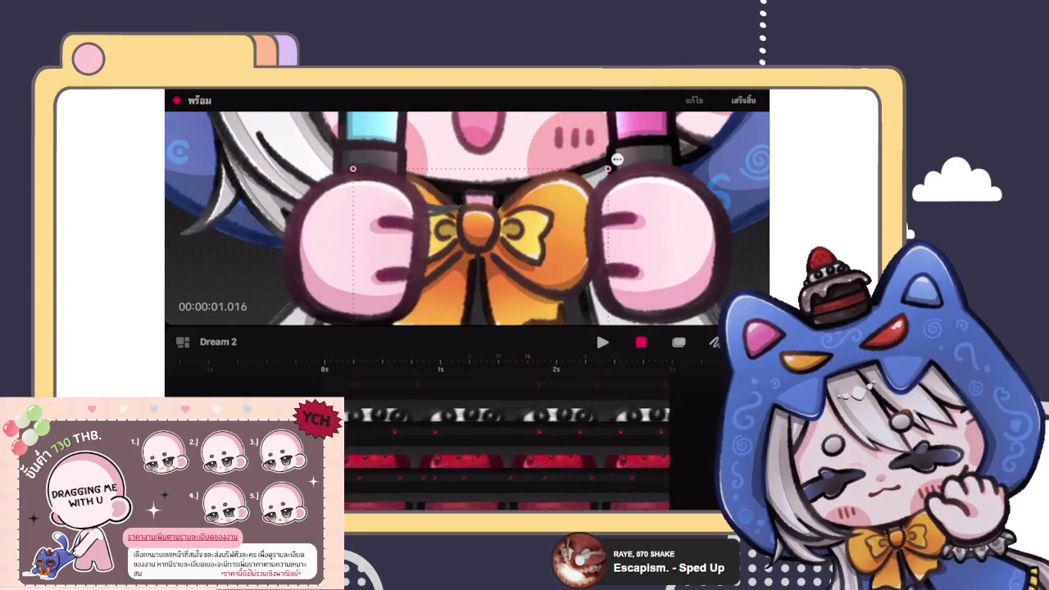
scroll(504, 447, up, 5)
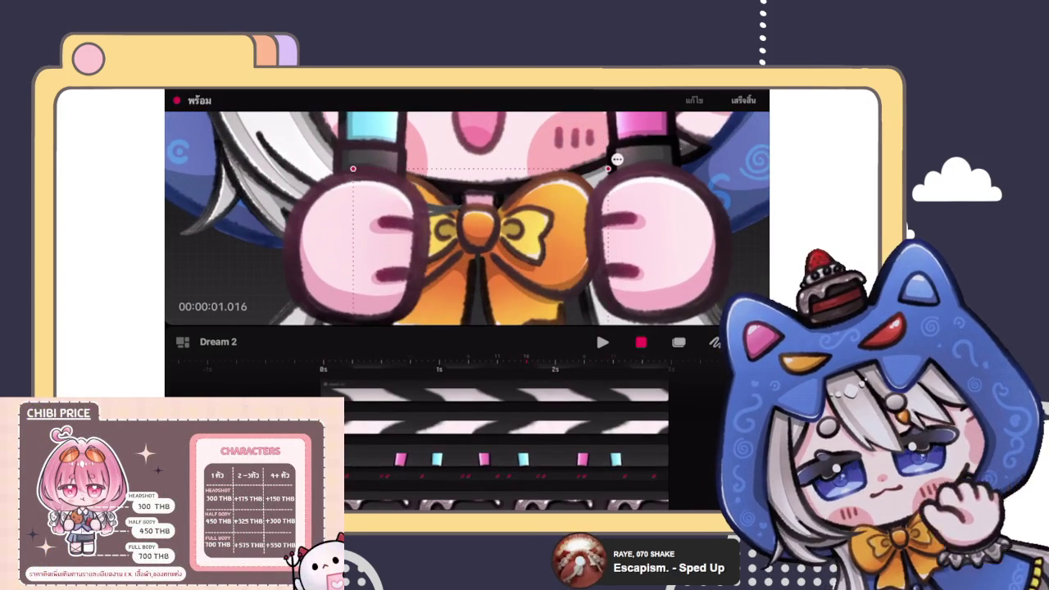
scroll(504, 446, down, 5)
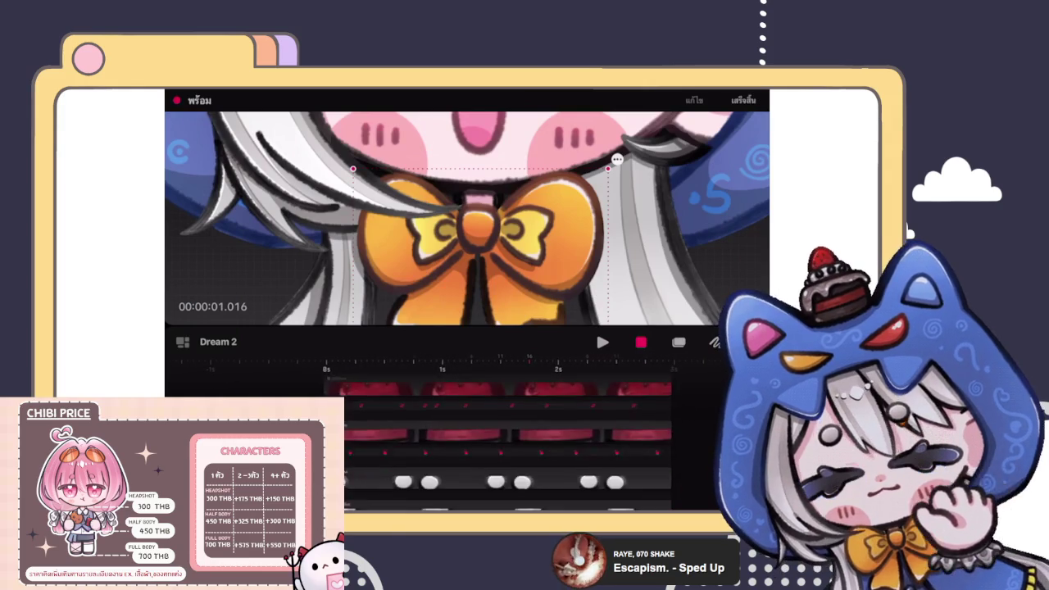
scroll(504, 446, down, 5)
scroll(504, 446, down, 2)
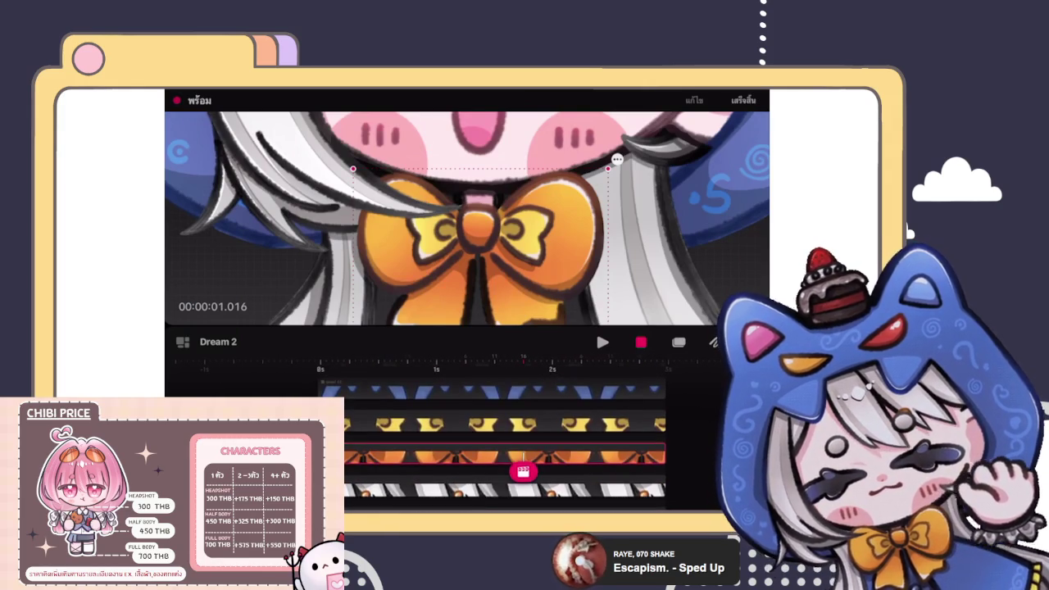
Step: Rewind to the start and put the orange bow into Warp motion with its mesh showing
drag(523, 471, 349, 464)
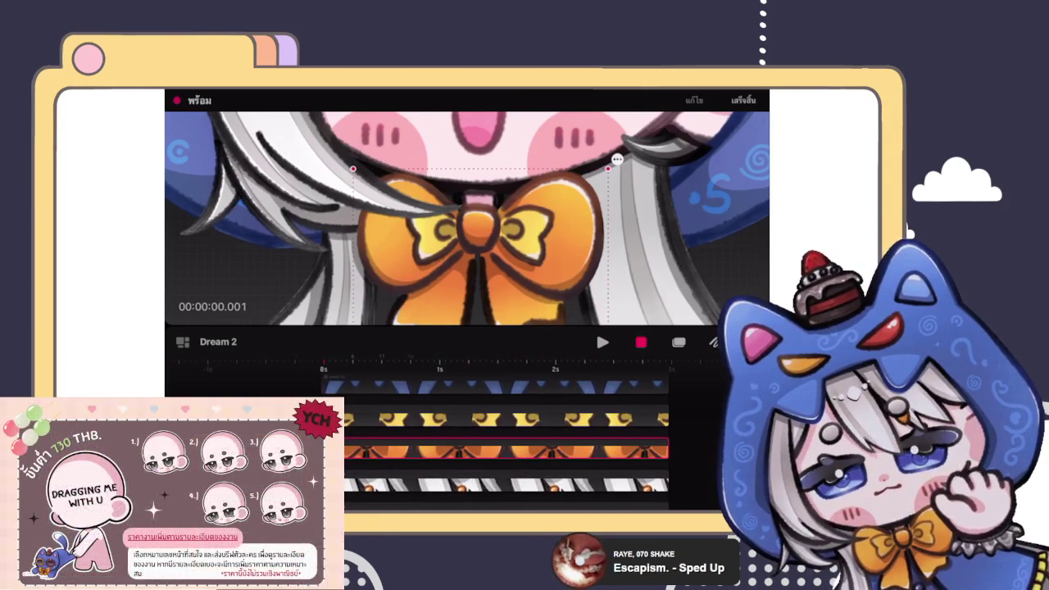
click(348, 450)
click(276, 389)
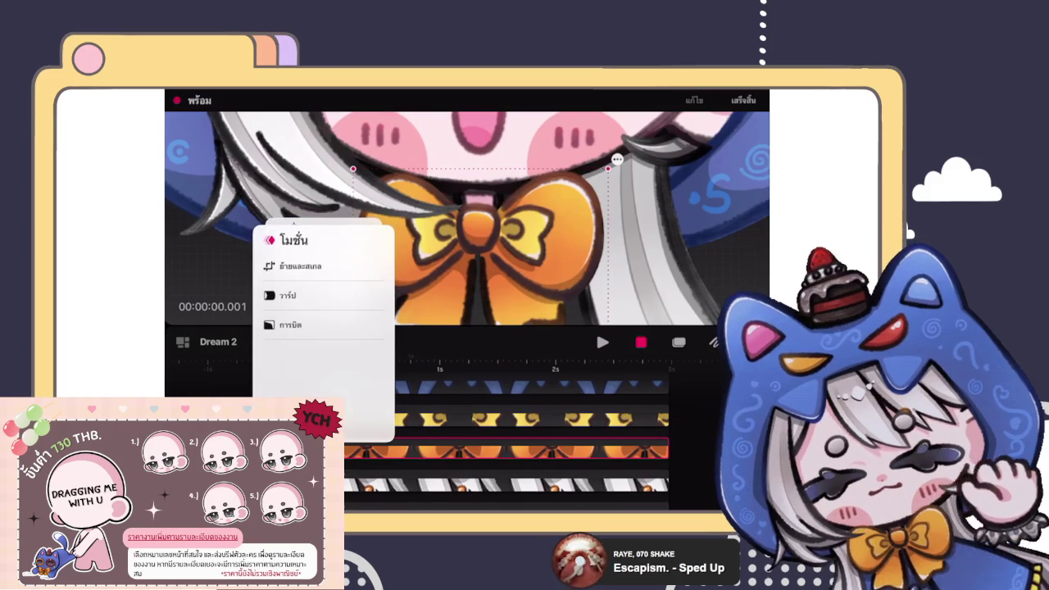
click(459, 246)
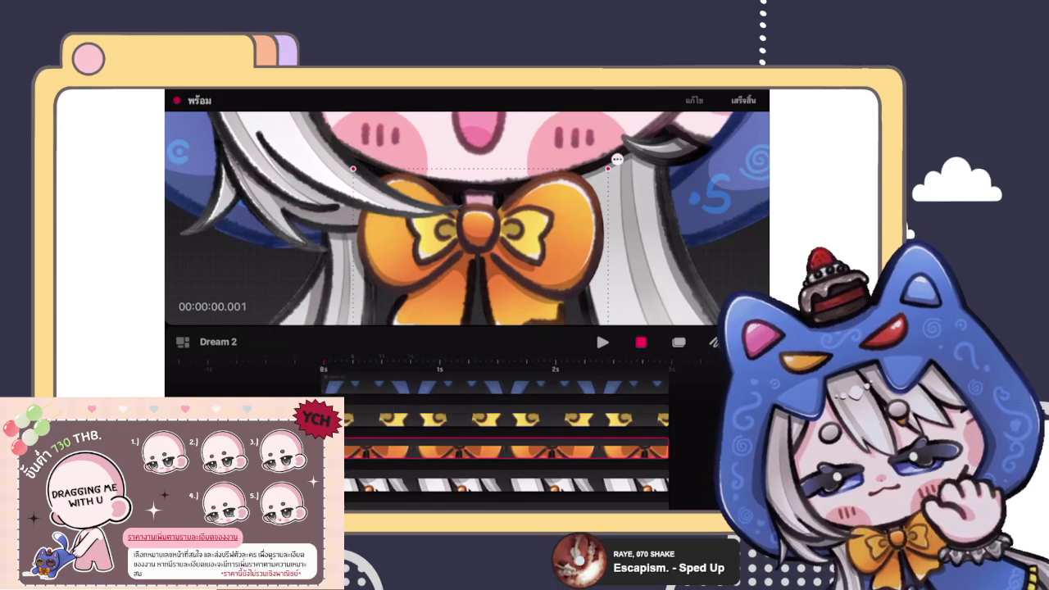
click(348, 451)
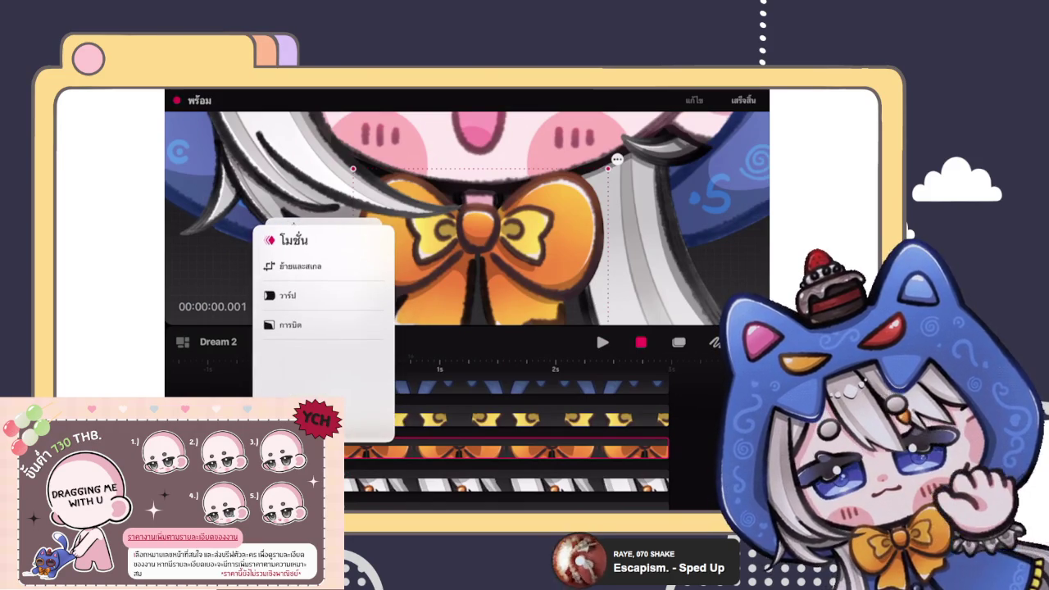
click(287, 295)
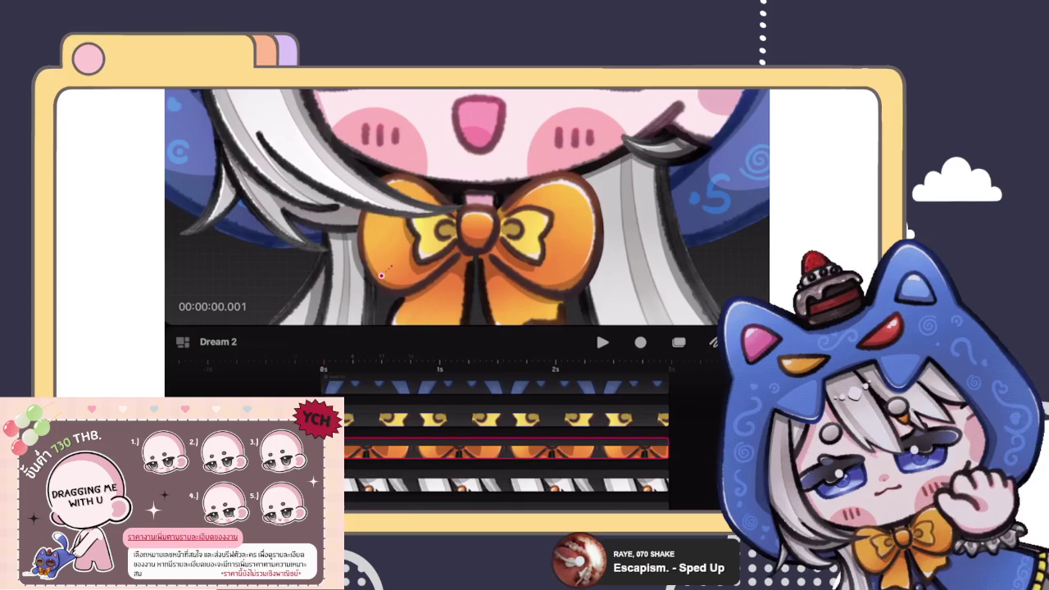
click(383, 272)
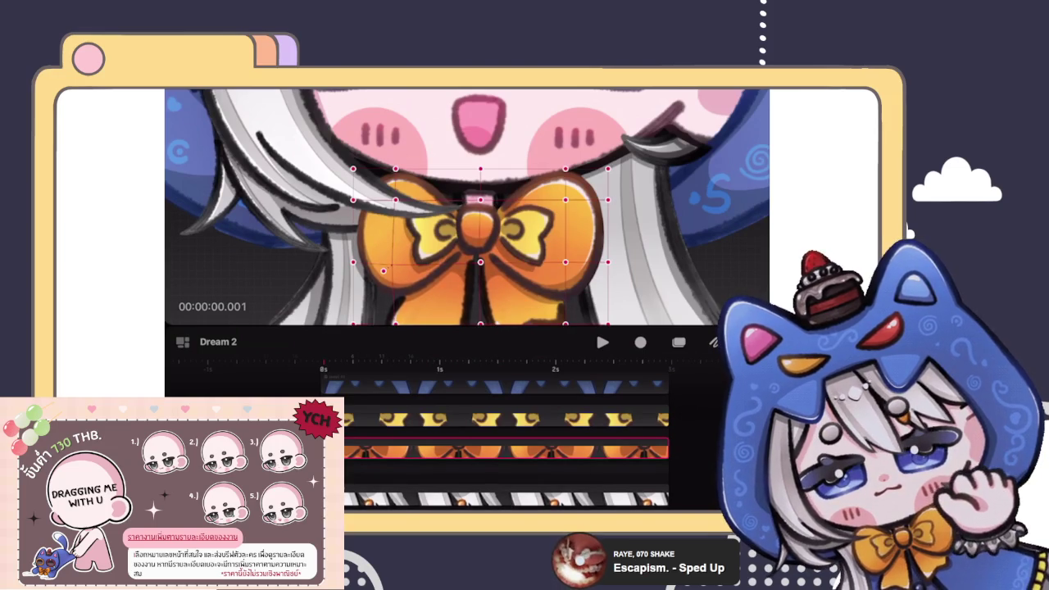
click(570, 268)
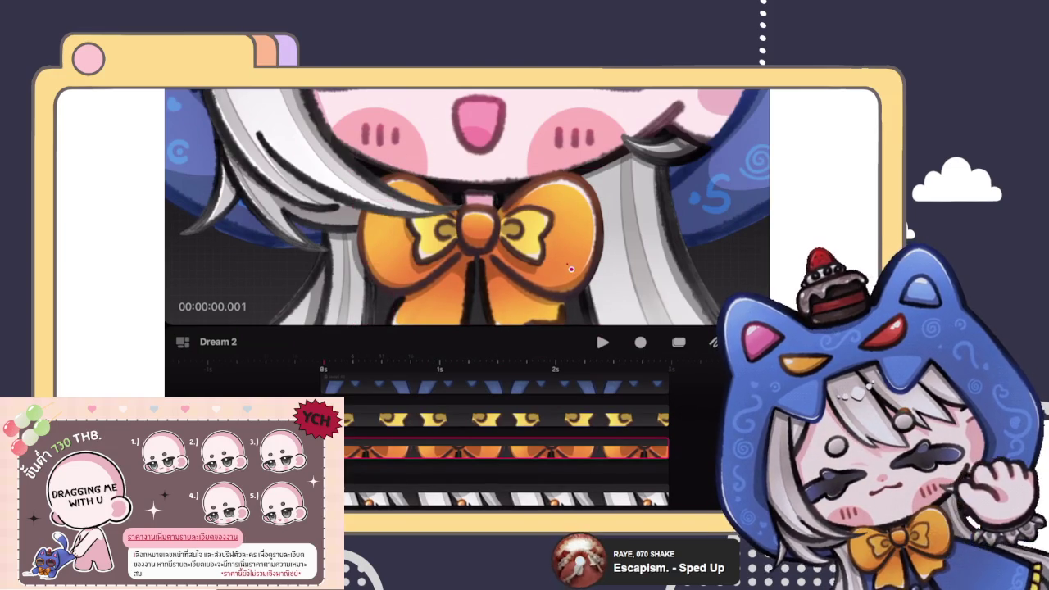
click(571, 268)
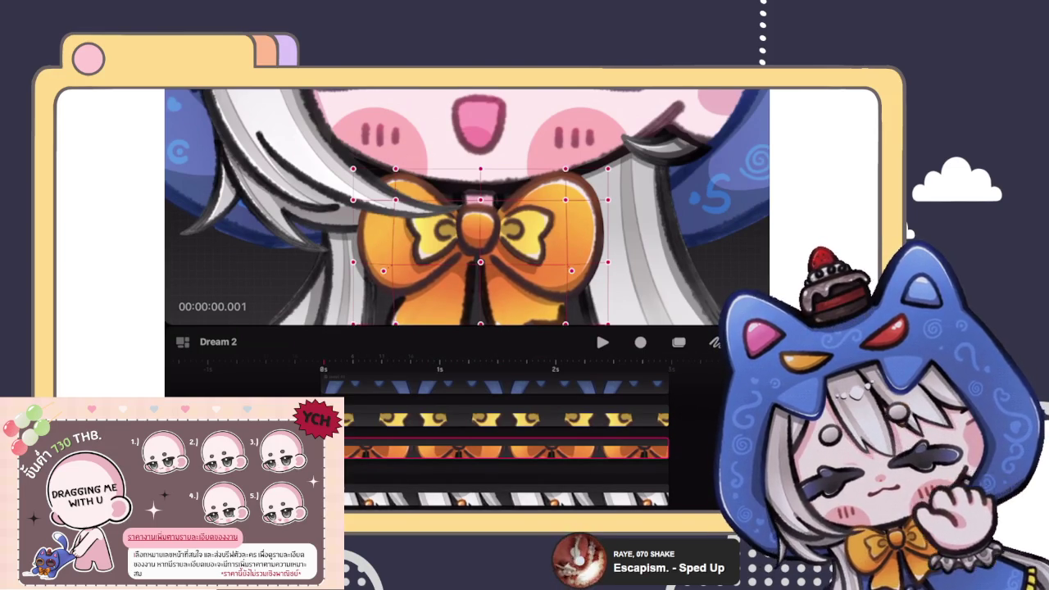
Step: Set a starting warp keyframe, then a few frames later lift the bow's top point slightly
scroll(467, 205, down, 3)
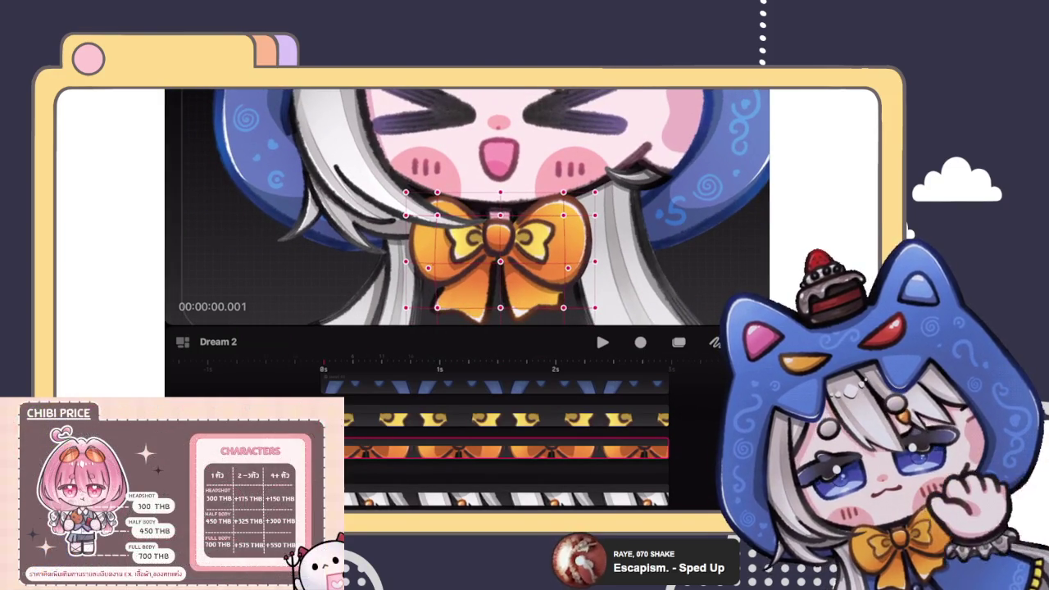
click(355, 468)
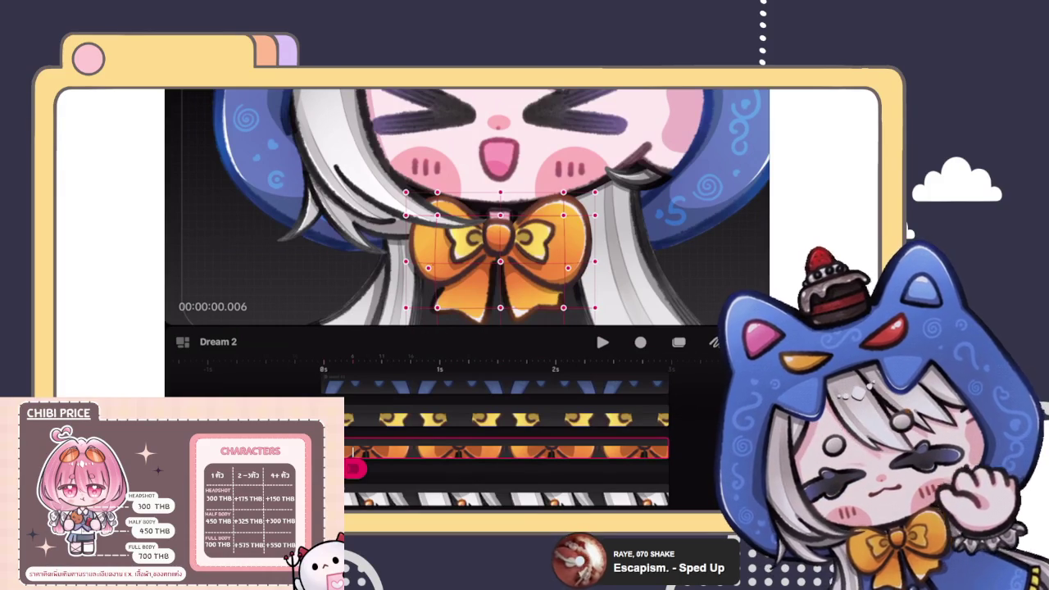
scroll(500, 434, down, 1)
click(500, 209)
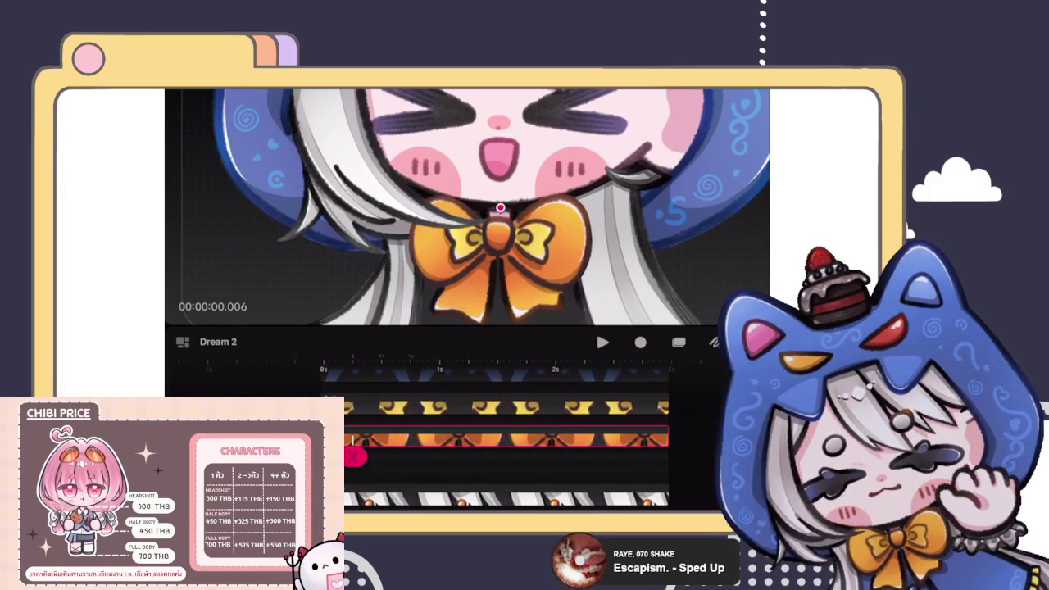
click(499, 195)
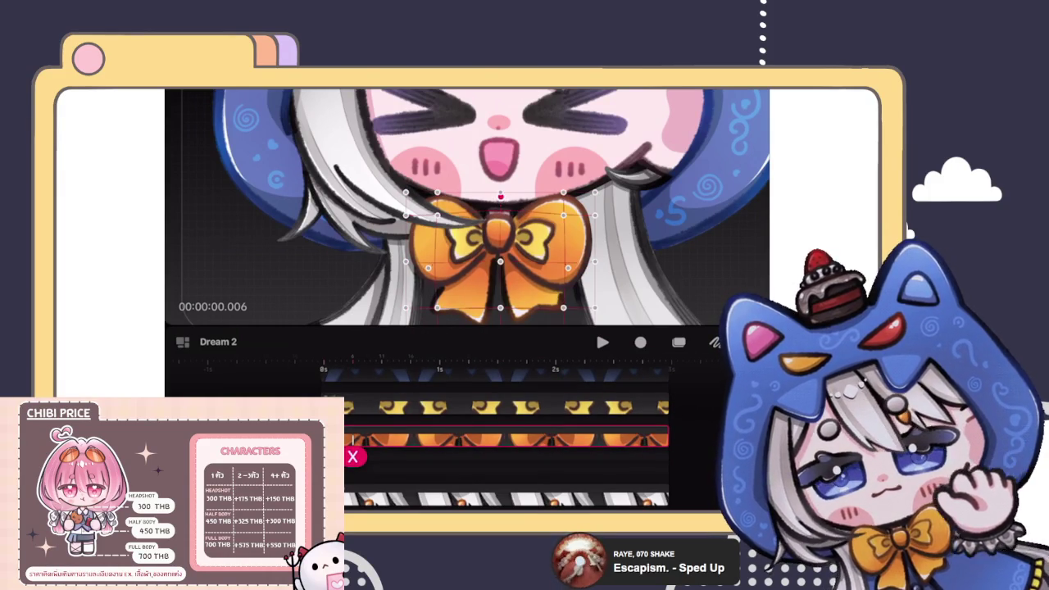
drag(352, 456, 387, 456)
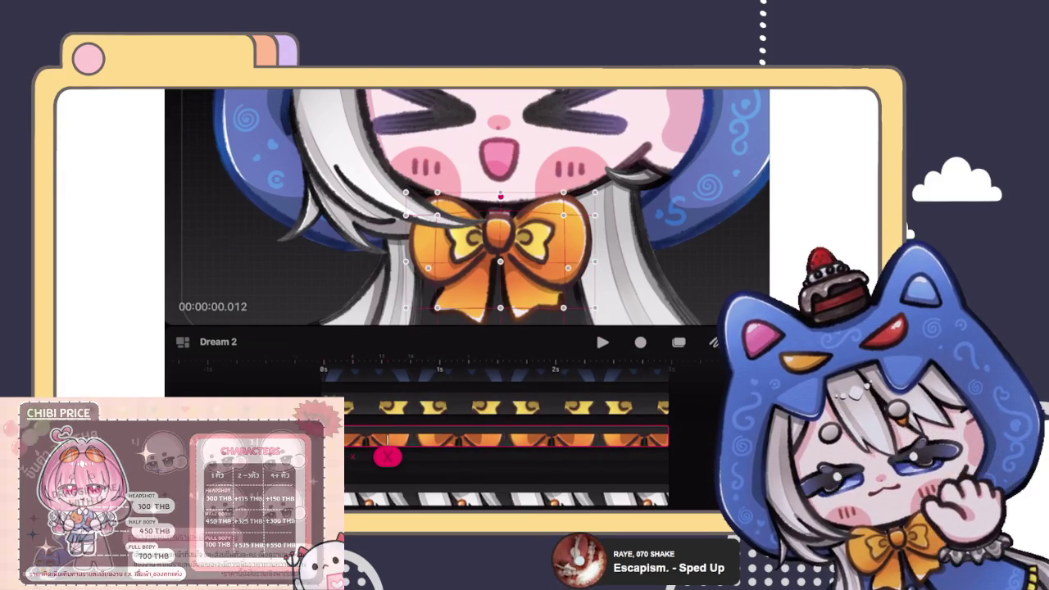
drag(499, 230, 499, 222)
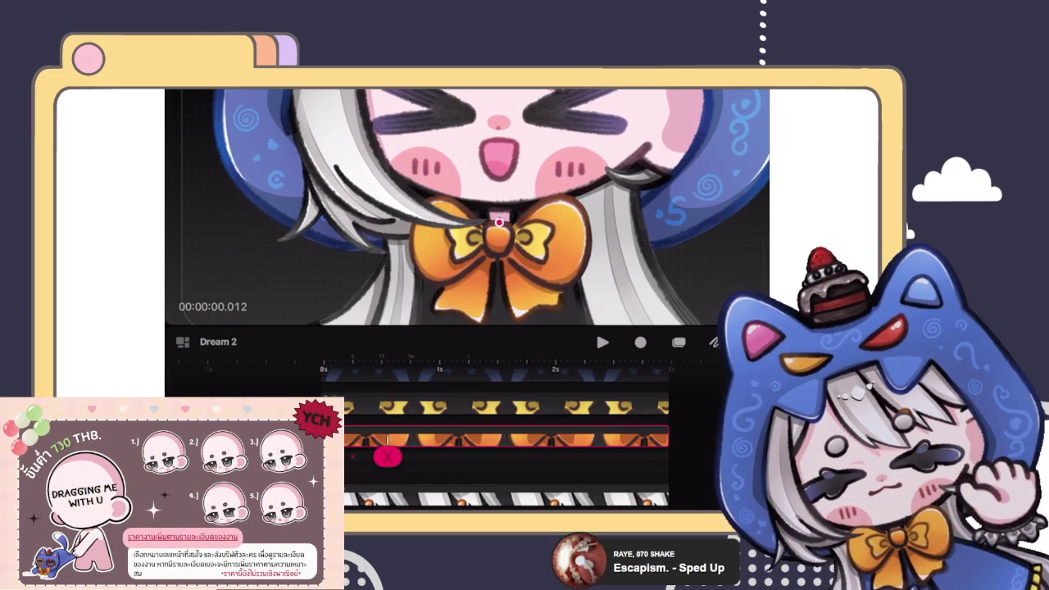
click(499, 221)
Step: Advance toward 1 second, alternately raising and lowering the bow's top point
drag(387, 456, 428, 456)
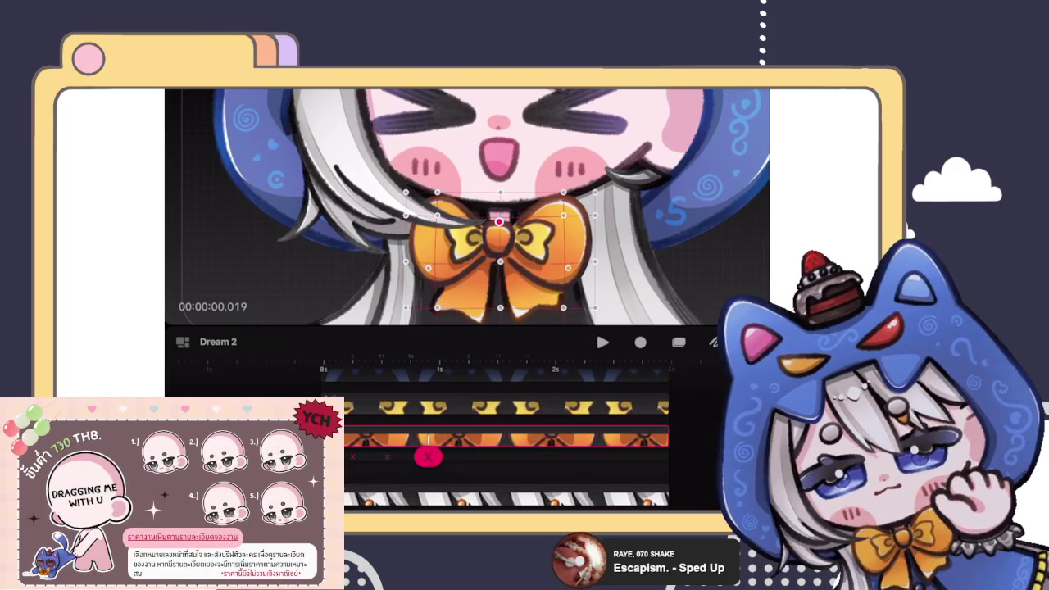
drag(499, 221, 500, 205)
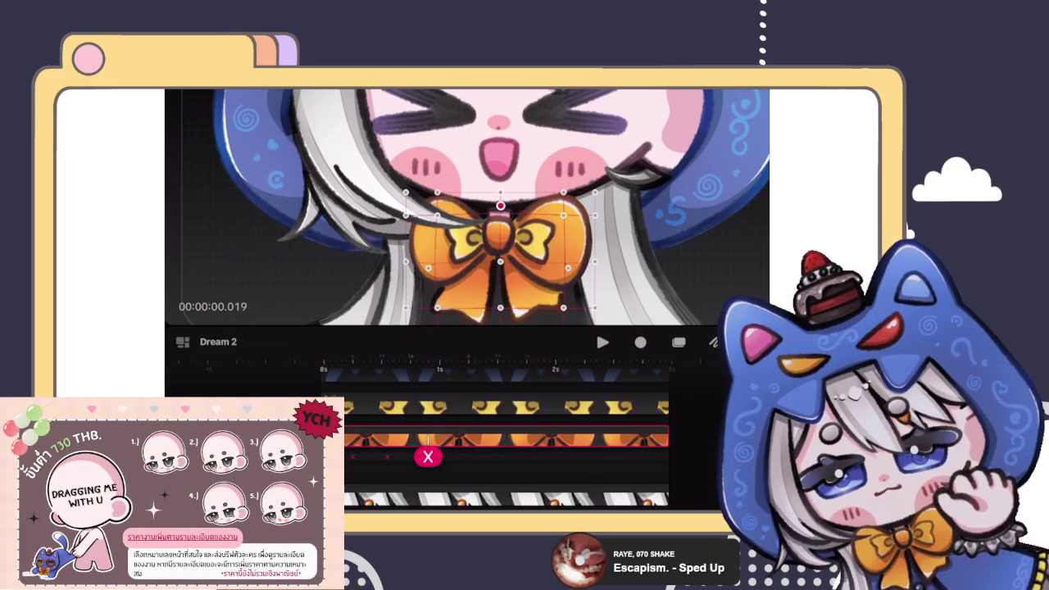
drag(428, 456, 468, 456)
drag(501, 205, 497, 223)
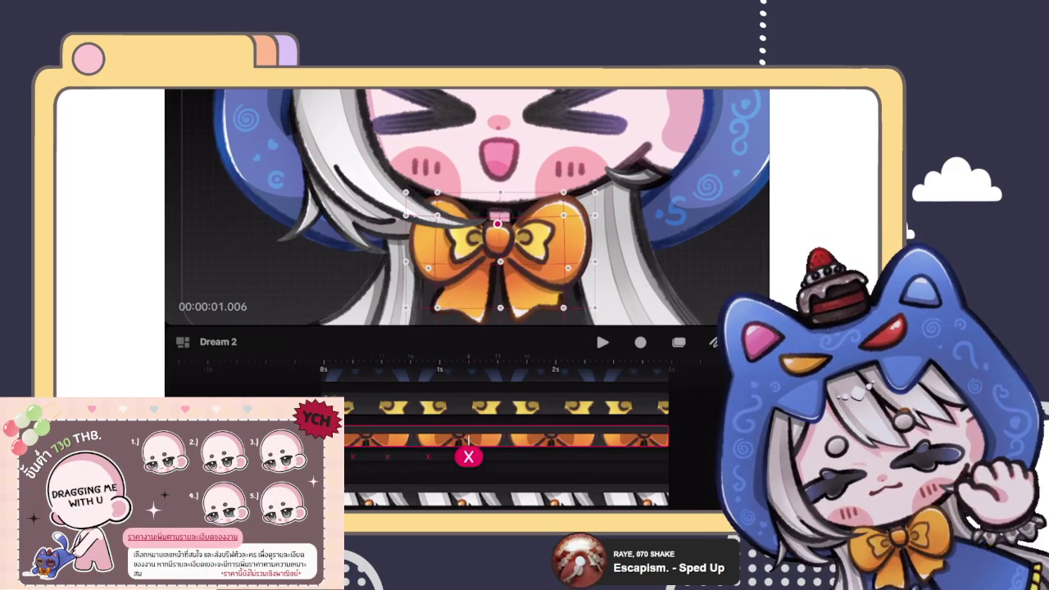
drag(468, 457, 521, 456)
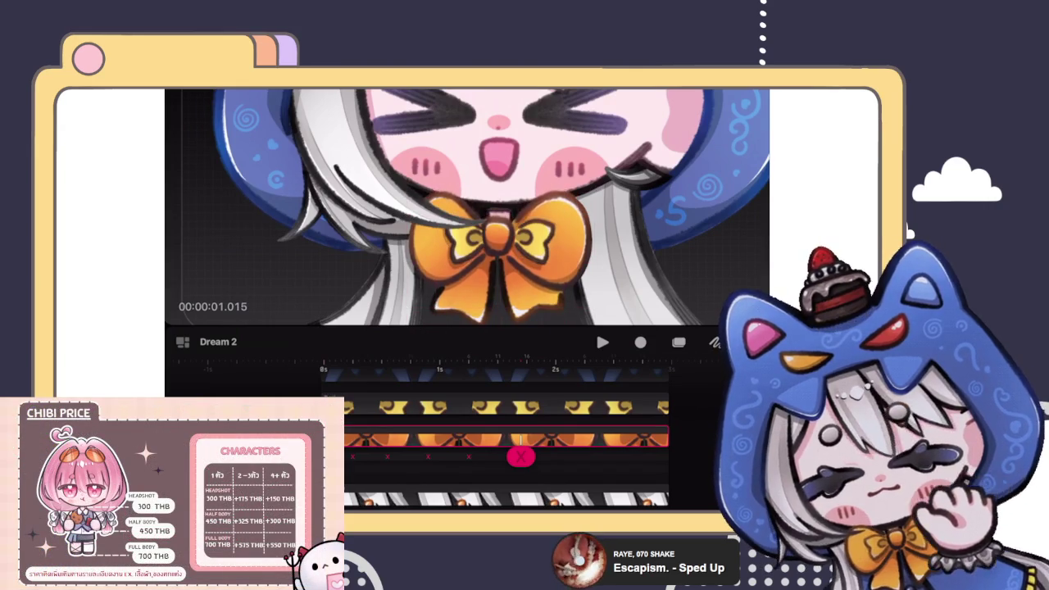
click(497, 220)
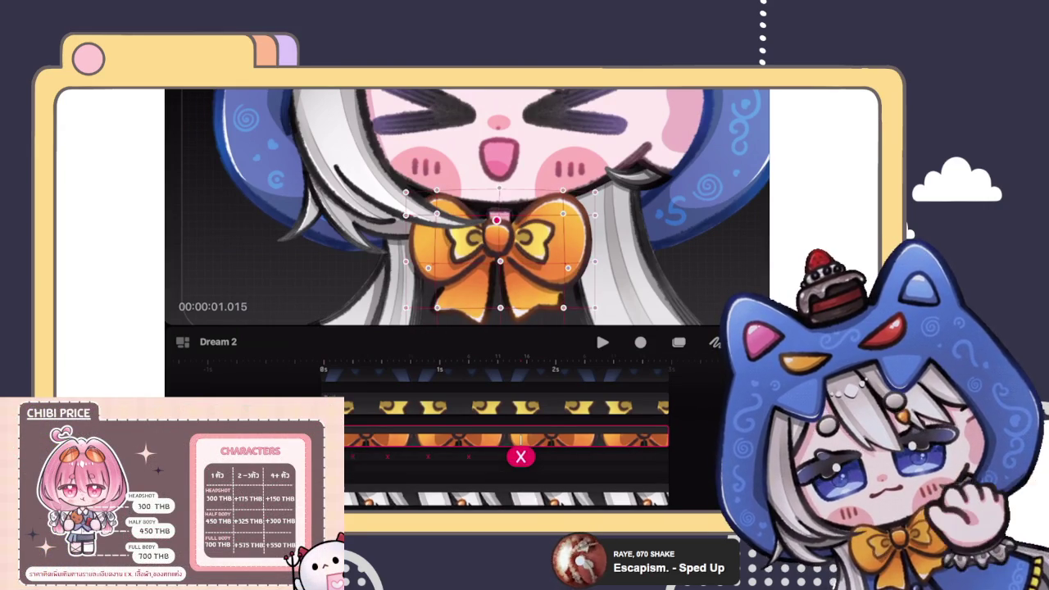
drag(497, 219, 497, 213)
Step: Push the bow's top down at 2 seconds, lift it again later, then play the animation
drag(521, 456, 561, 456)
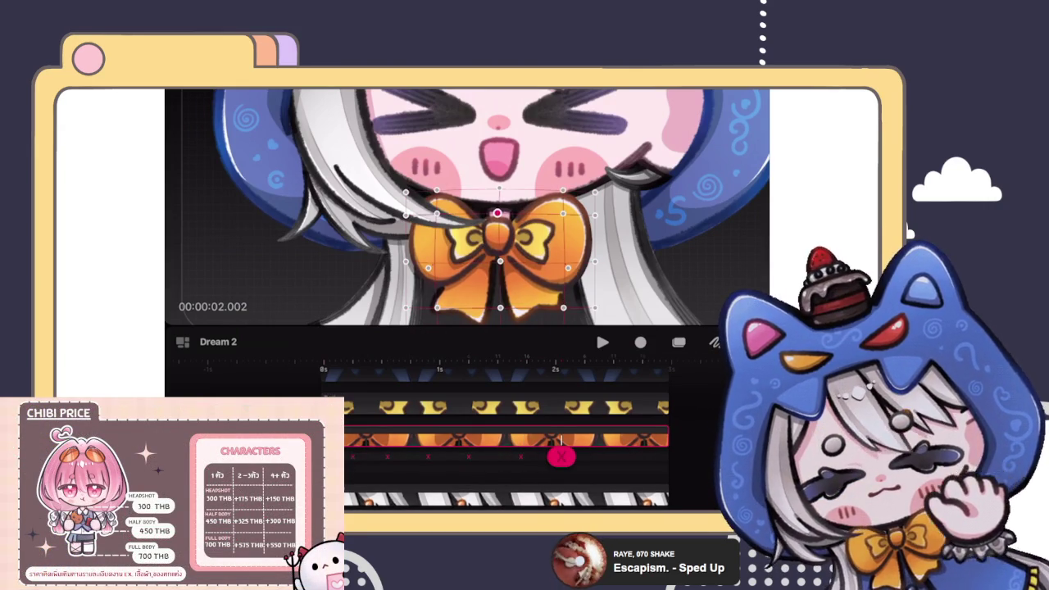
drag(496, 213, 496, 226)
drag(561, 456, 613, 456)
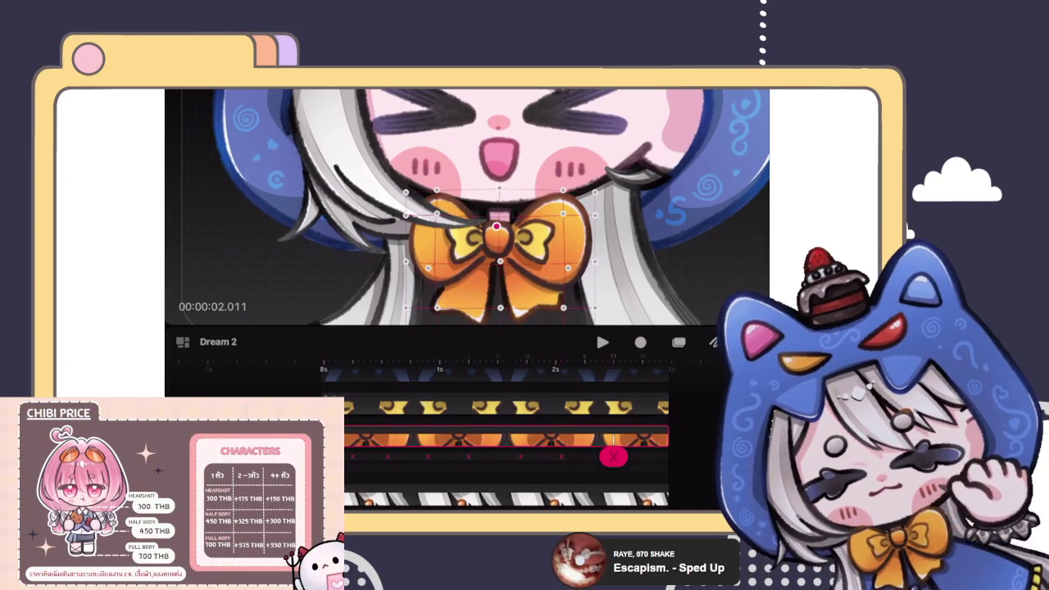
drag(497, 226, 497, 213)
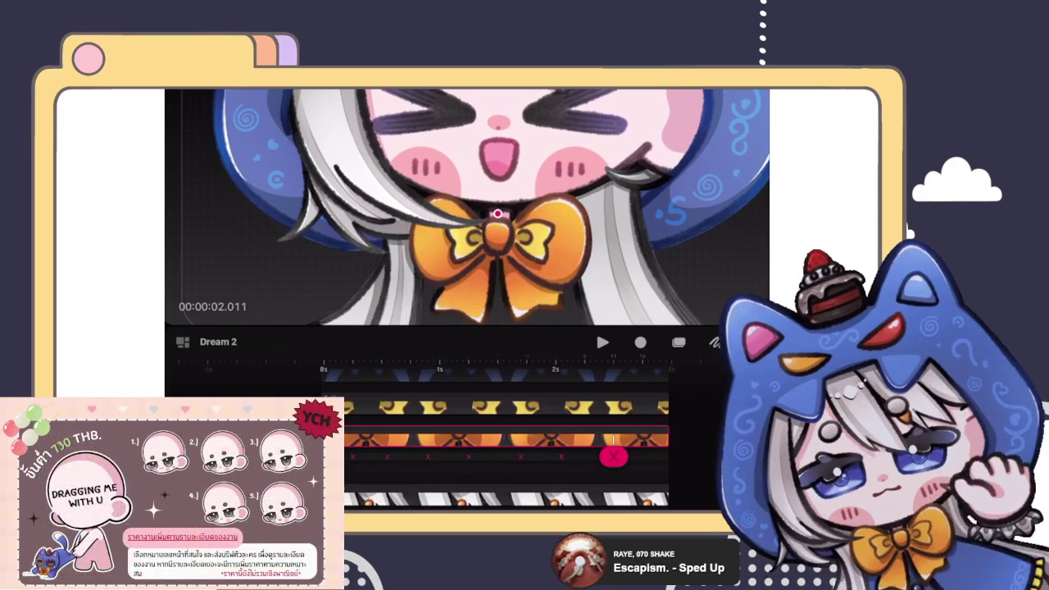
drag(613, 456, 665, 456)
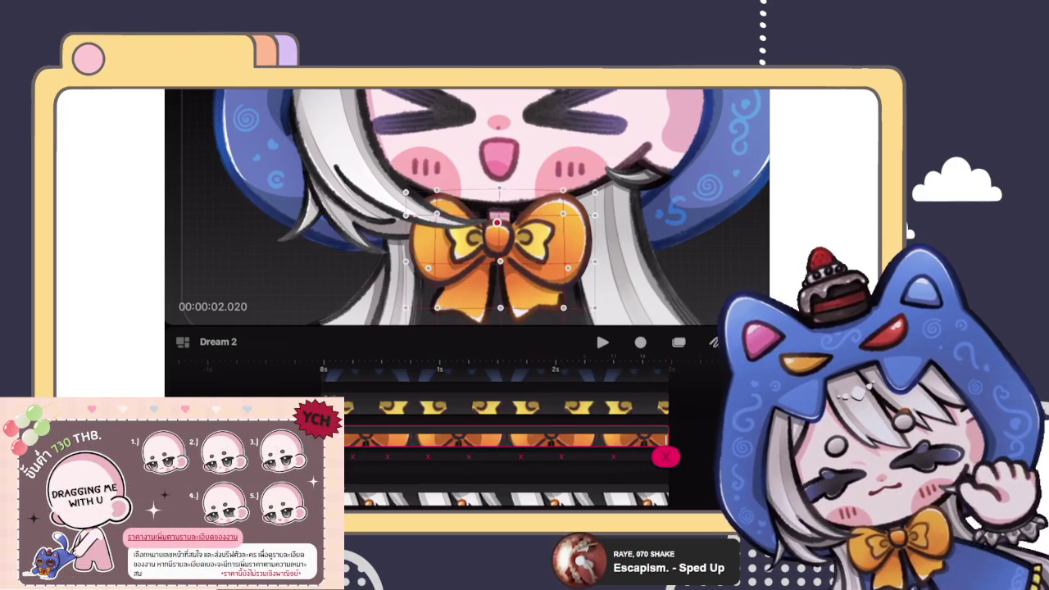
click(602, 342)
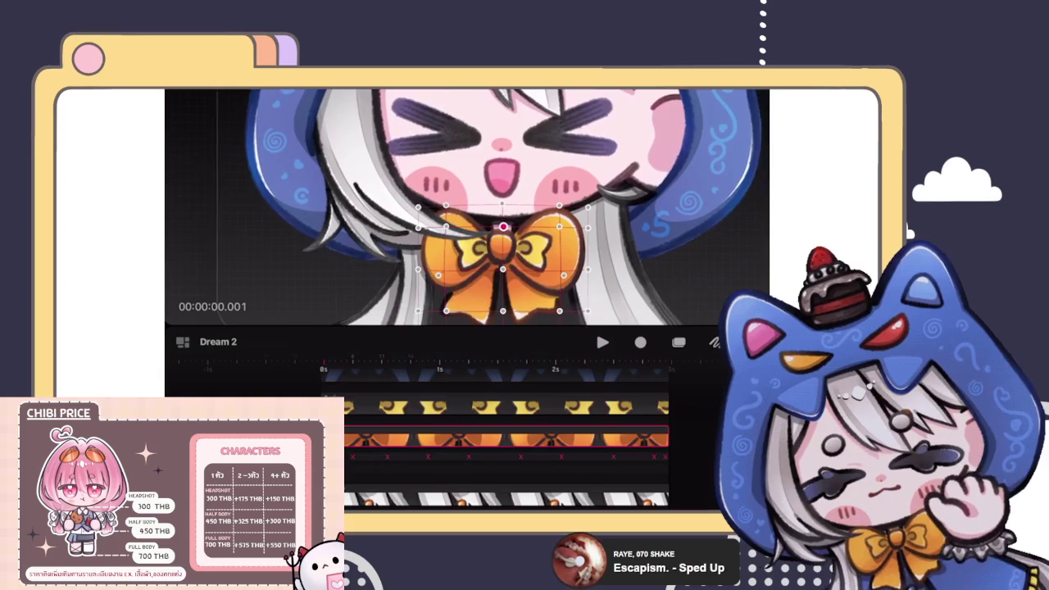
Step: Stretch the bow's lower-left wing, undo it, and reshape the wing slightly
scroll(491, 205, down, 3)
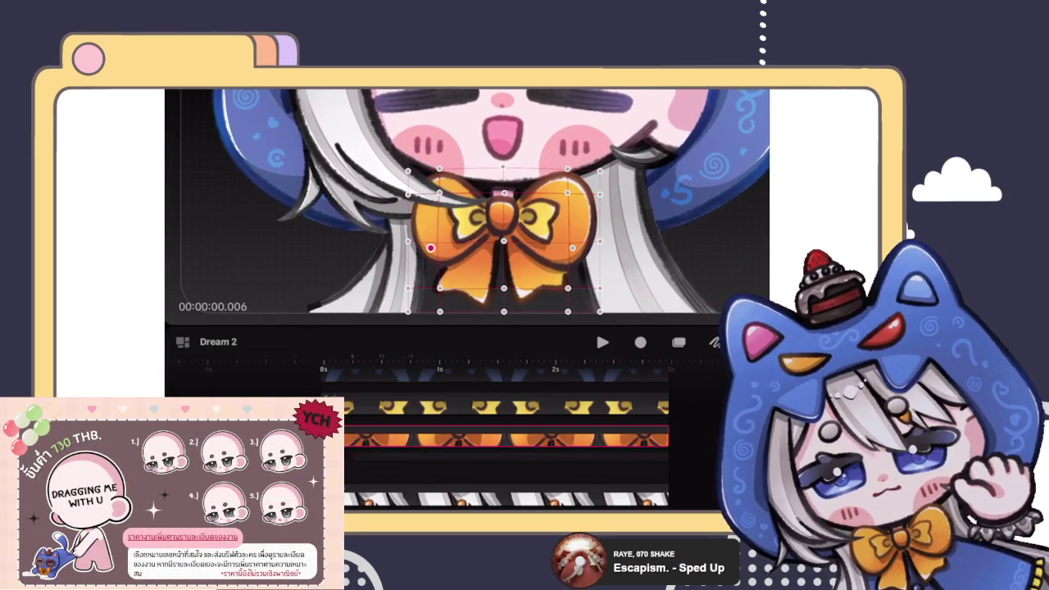
mouse_move(440, 242)
mouse_down()
mouse_move(405, 254)
mouse_move(432, 248)
mouse_up()
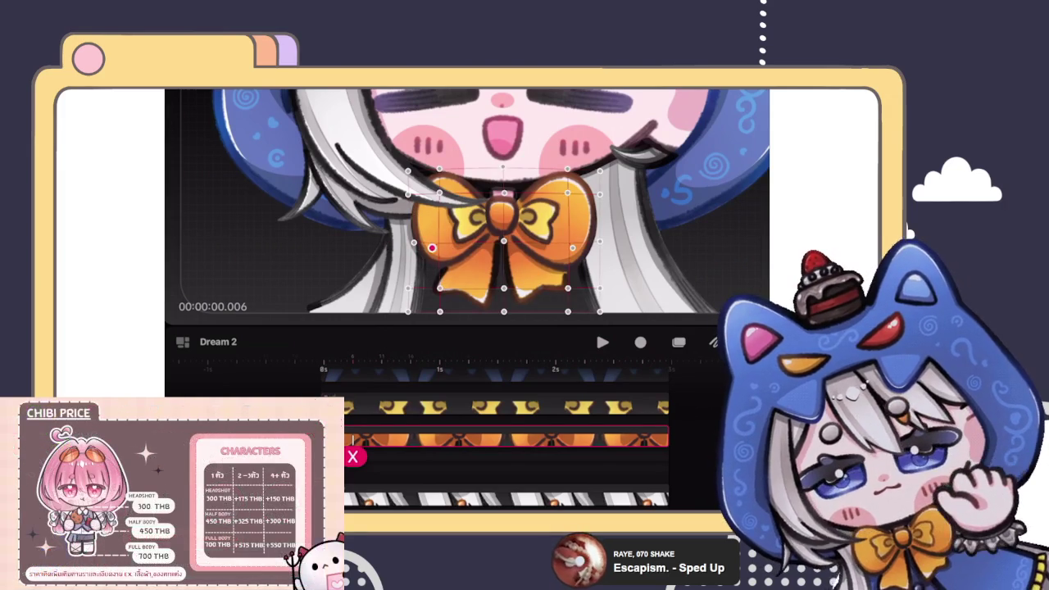
key(ctrl+z)
mouse_move(432, 247)
mouse_down()
mouse_move(401, 291)
mouse_move(432, 248)
mouse_up()
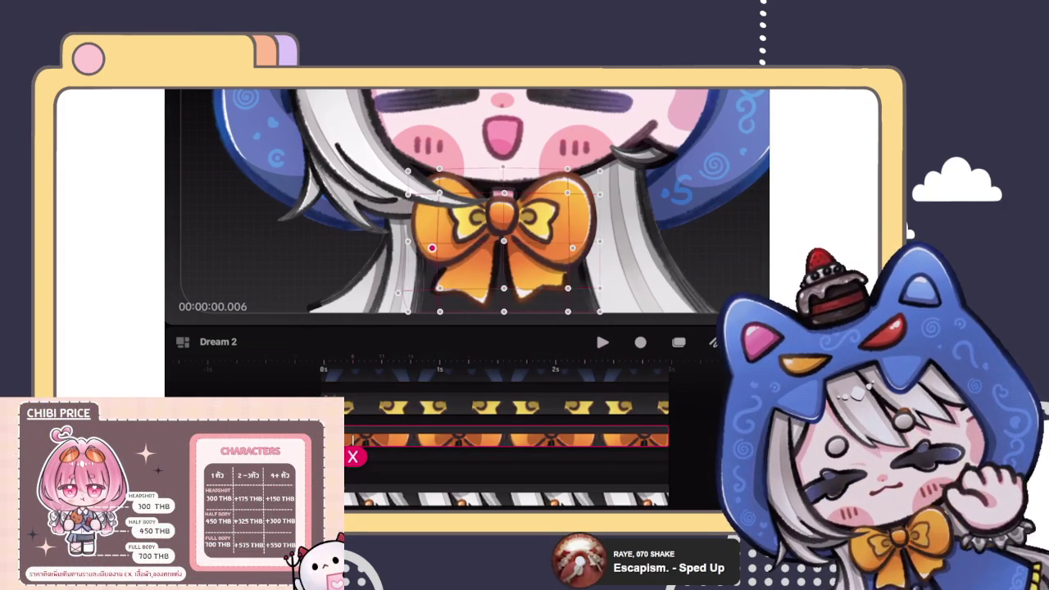
Step: Return to the bow's first keyframe, pull its lower-right mesh corner, and bring up the track's warp options
click(353, 457)
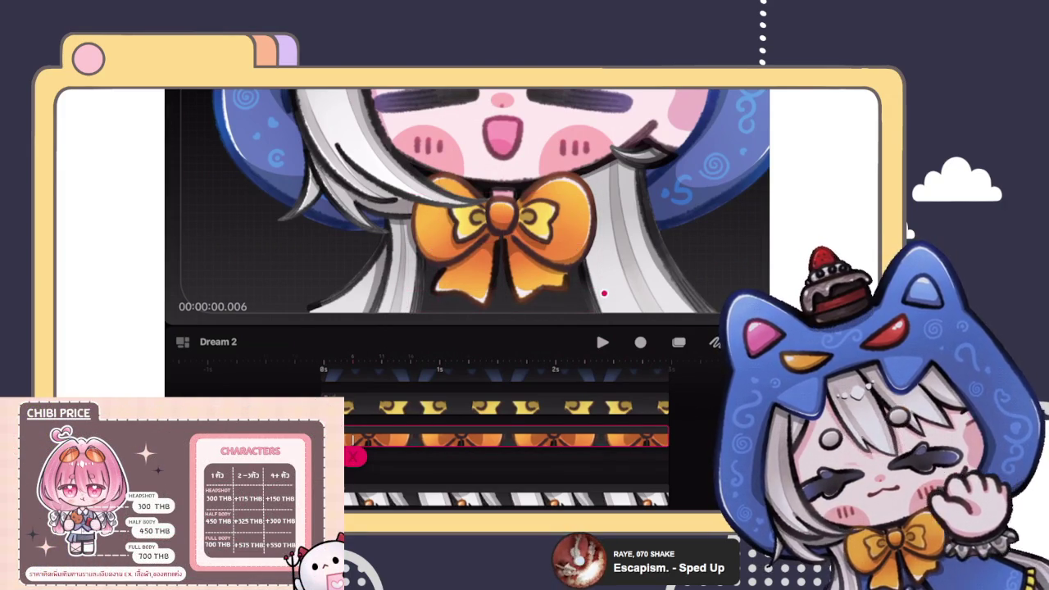
click(352, 457)
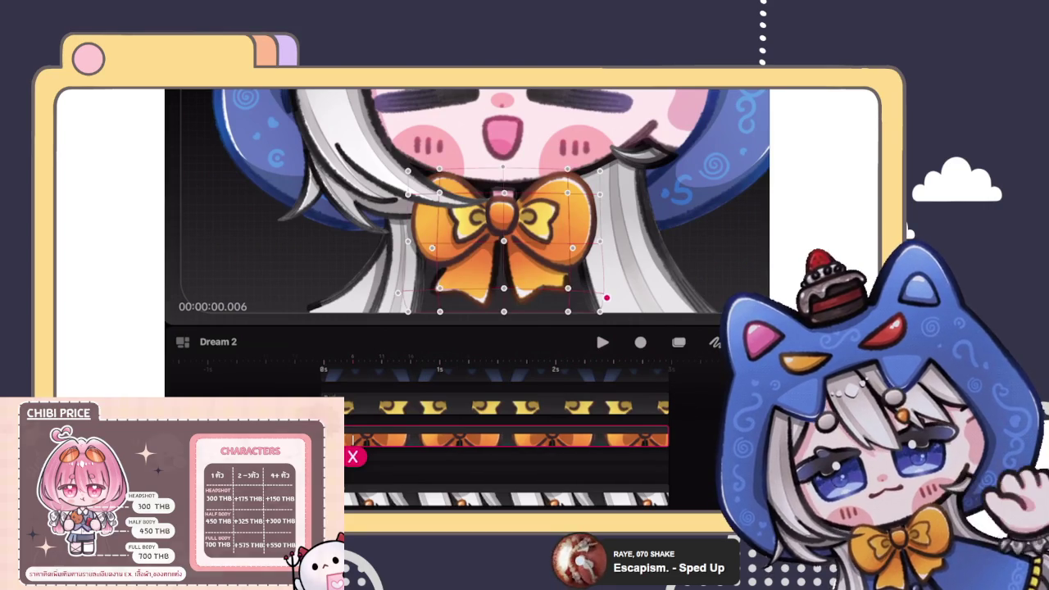
mouse_move(352, 456)
mouse_down()
mouse_move(366, 449)
mouse_move(348, 457)
mouse_up()
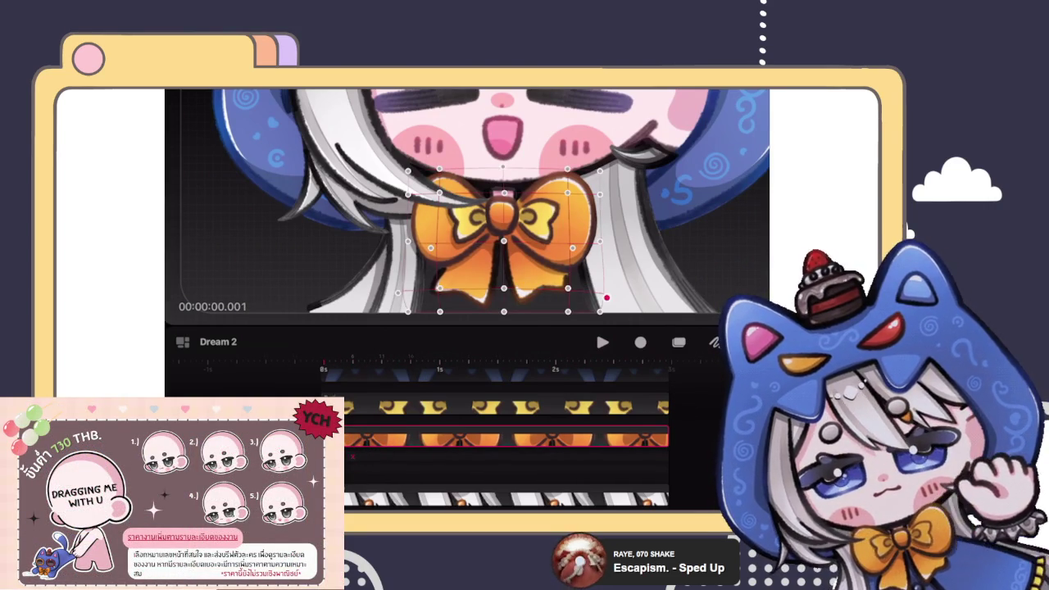
drag(606, 298, 600, 287)
mouse_move(354, 456)
mouse_down()
mouse_move(665, 456)
mouse_move(348, 456)
mouse_up()
click(503, 440)
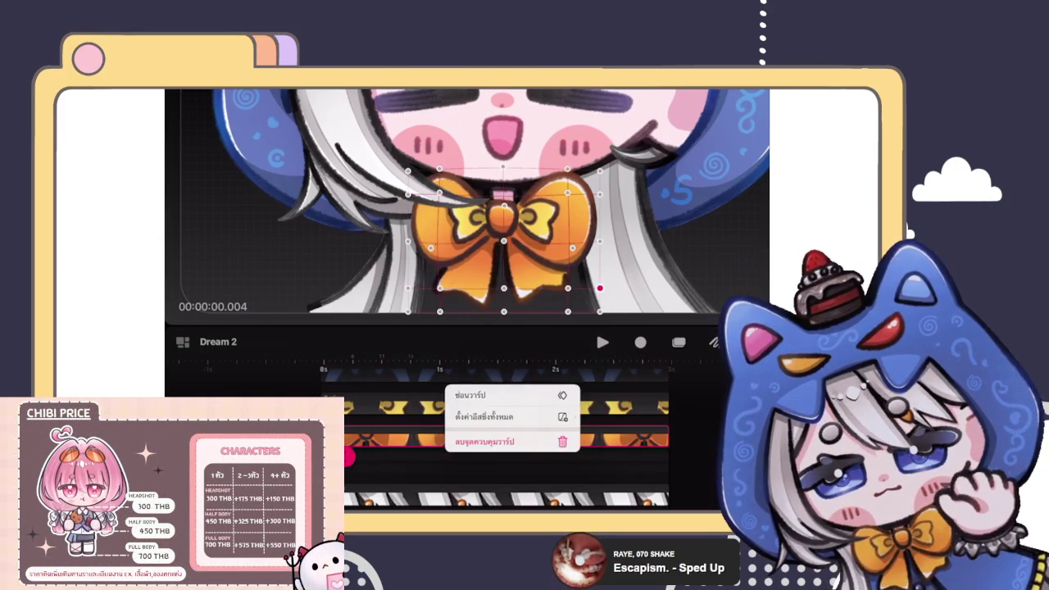
scroll(491, 434, down, 2)
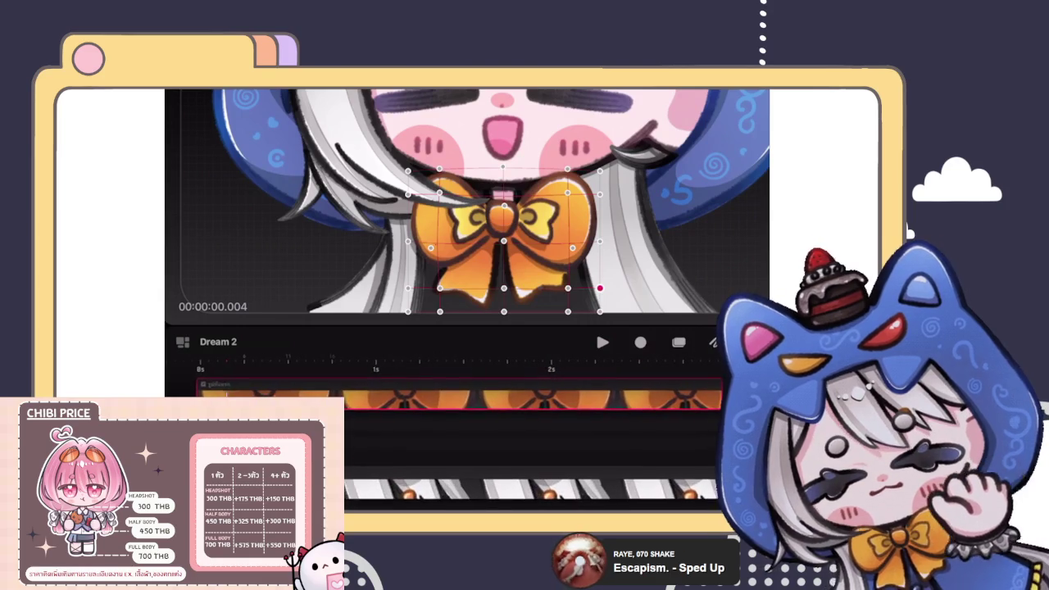
click(565, 397)
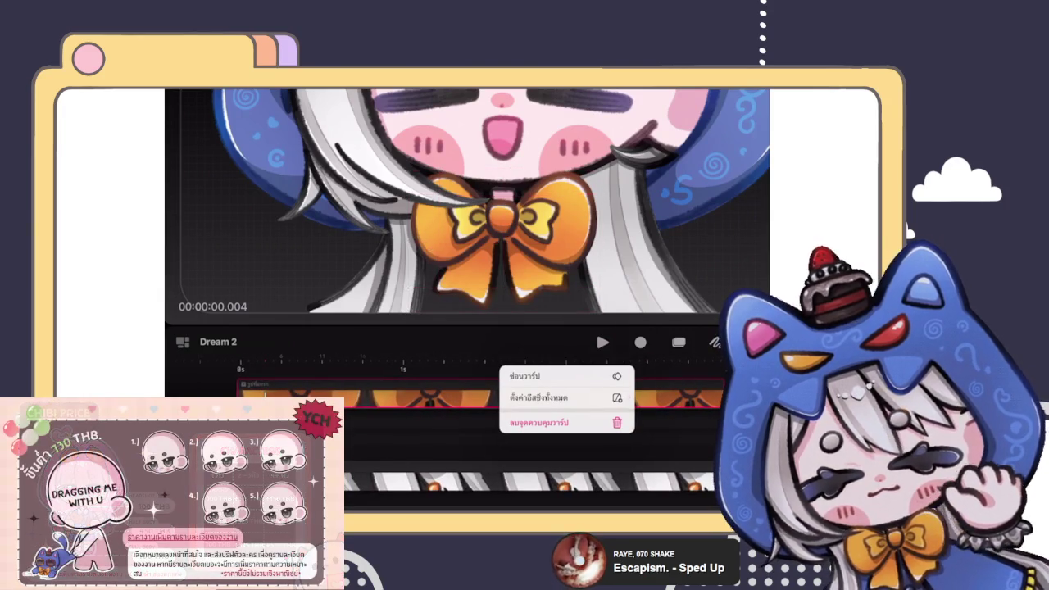
click(525, 479)
click(246, 398)
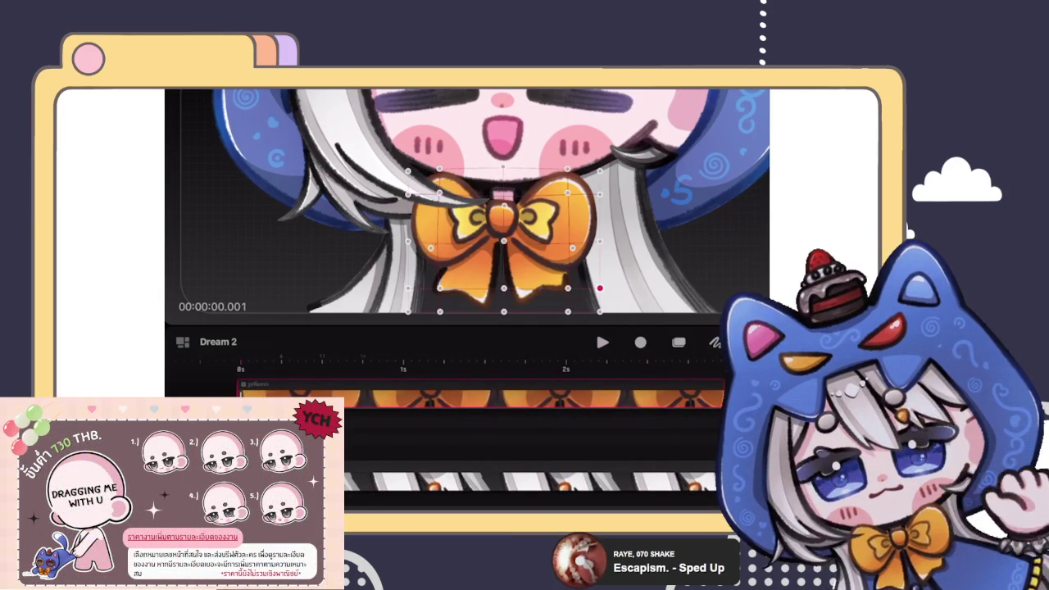
click(299, 395)
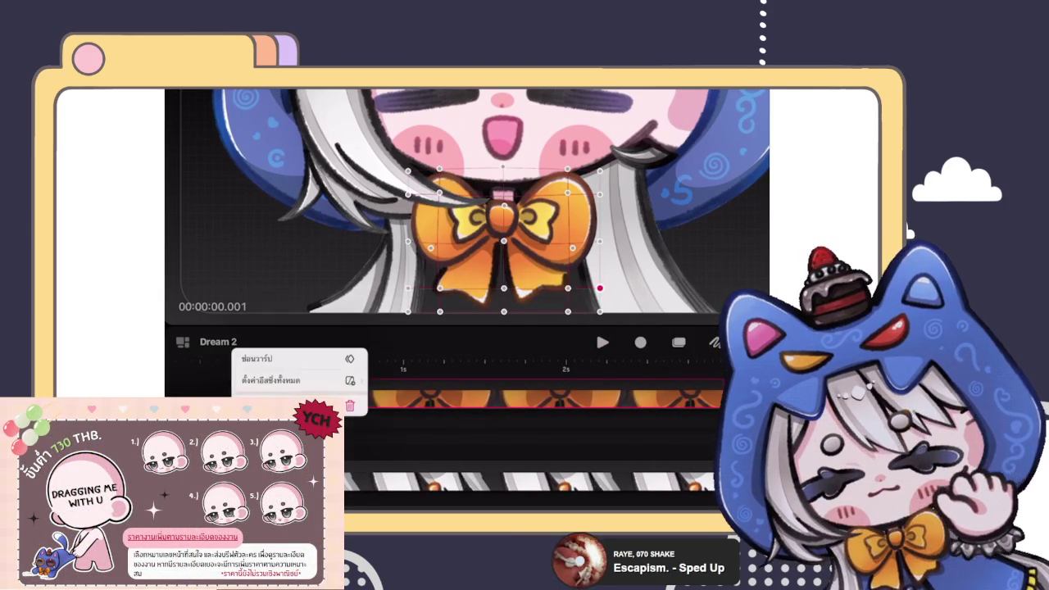
click(299, 405)
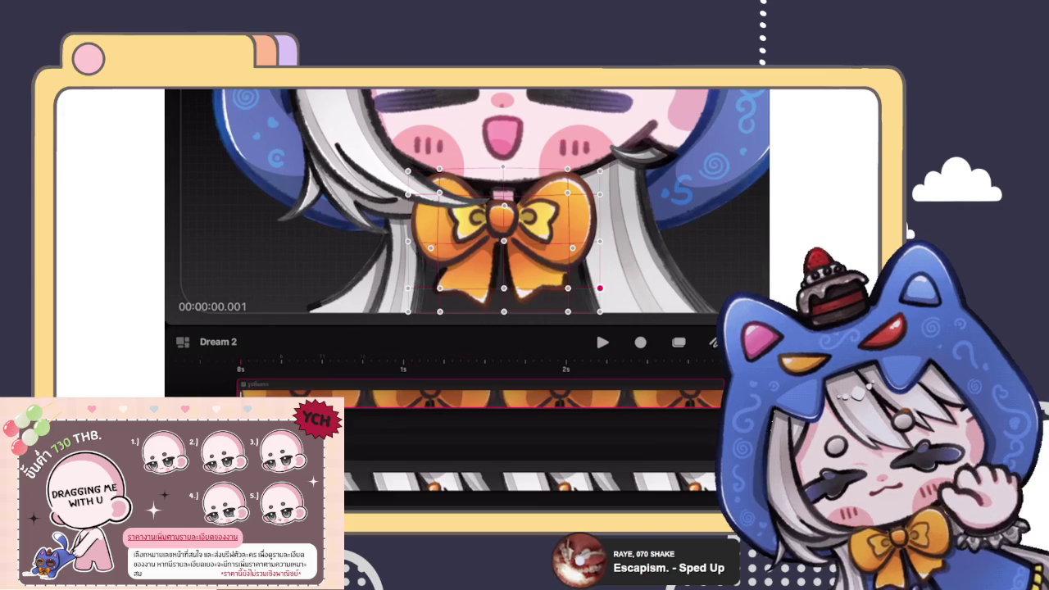
click(246, 395)
click(195, 365)
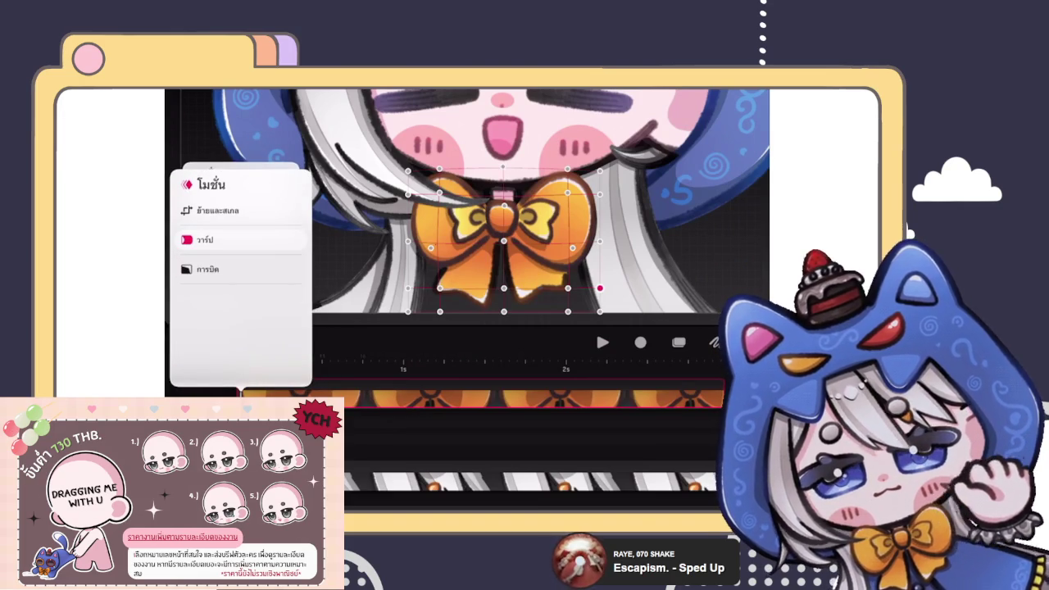
click(238, 189)
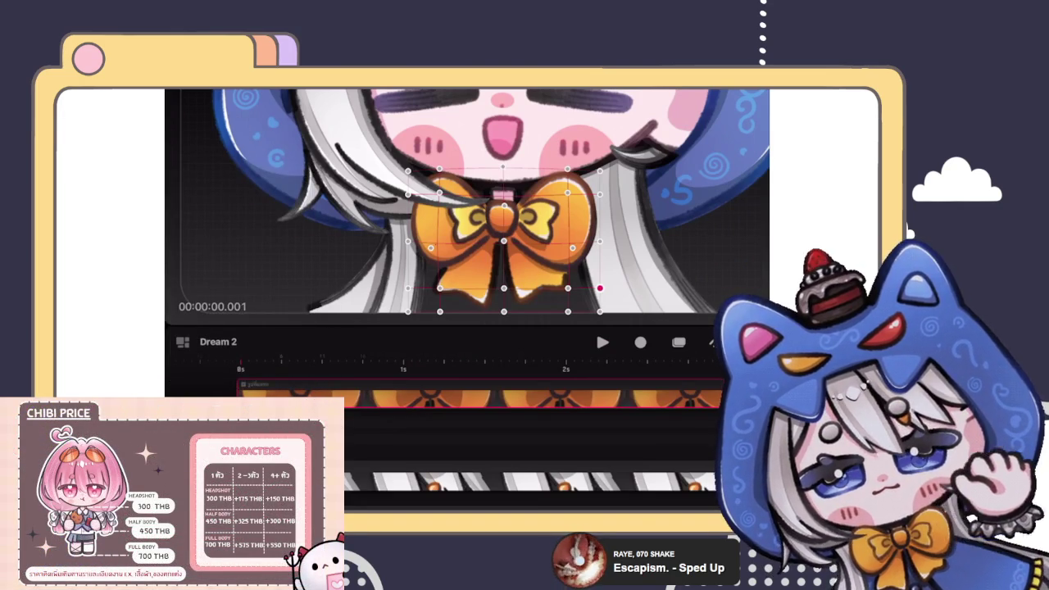
click(502, 215)
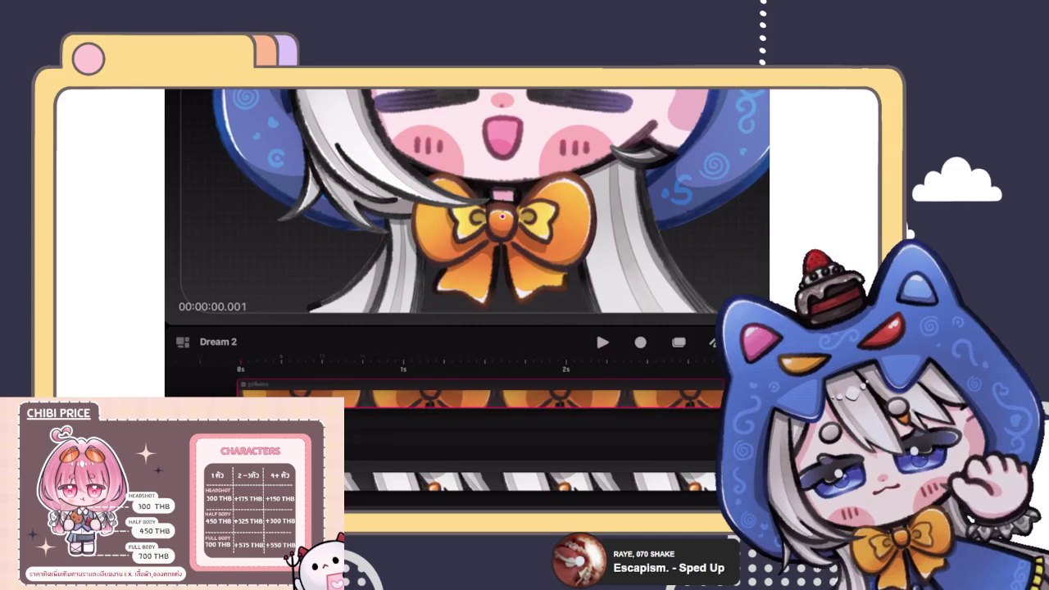
click(502, 217)
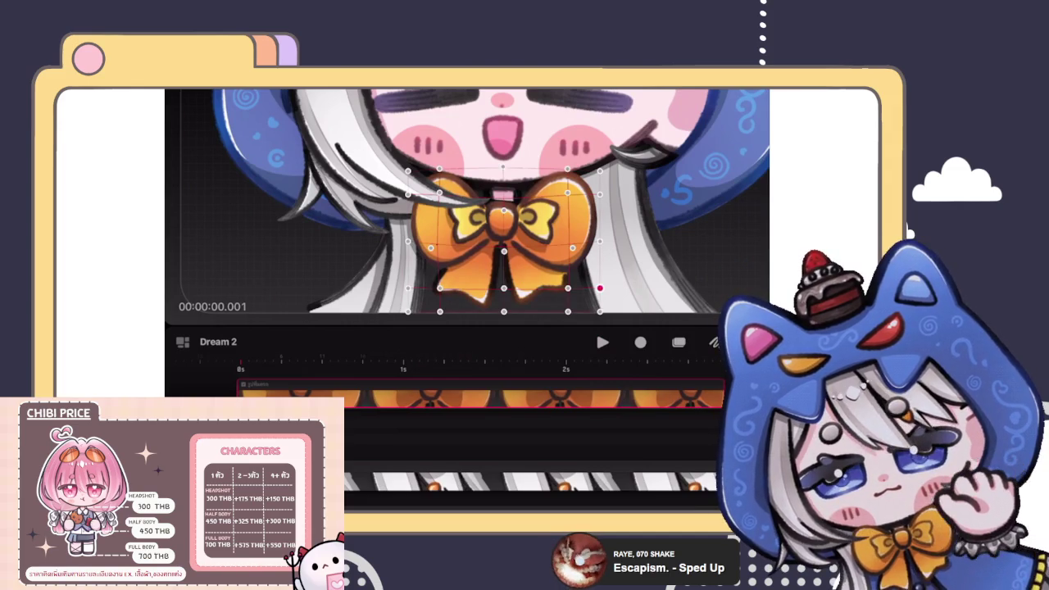
click(433, 319)
click(502, 217)
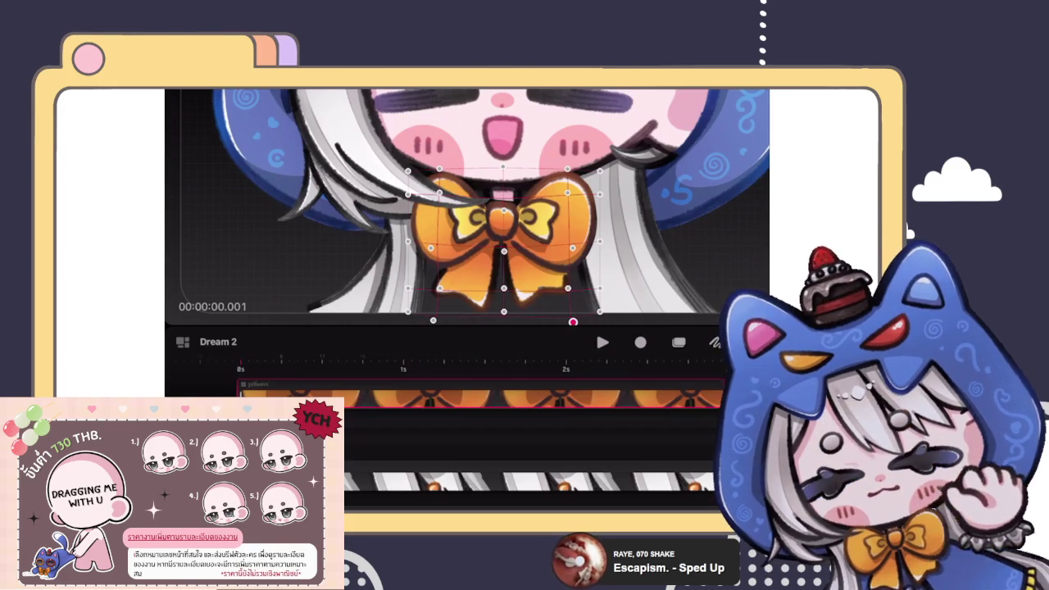
click(270, 385)
click(226, 358)
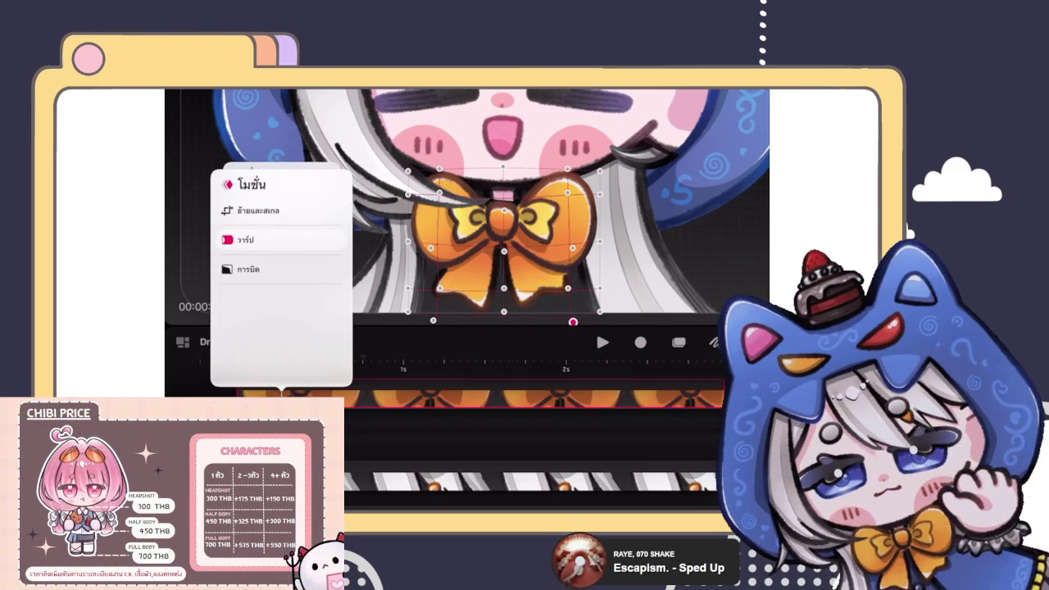
click(270, 385)
click(227, 300)
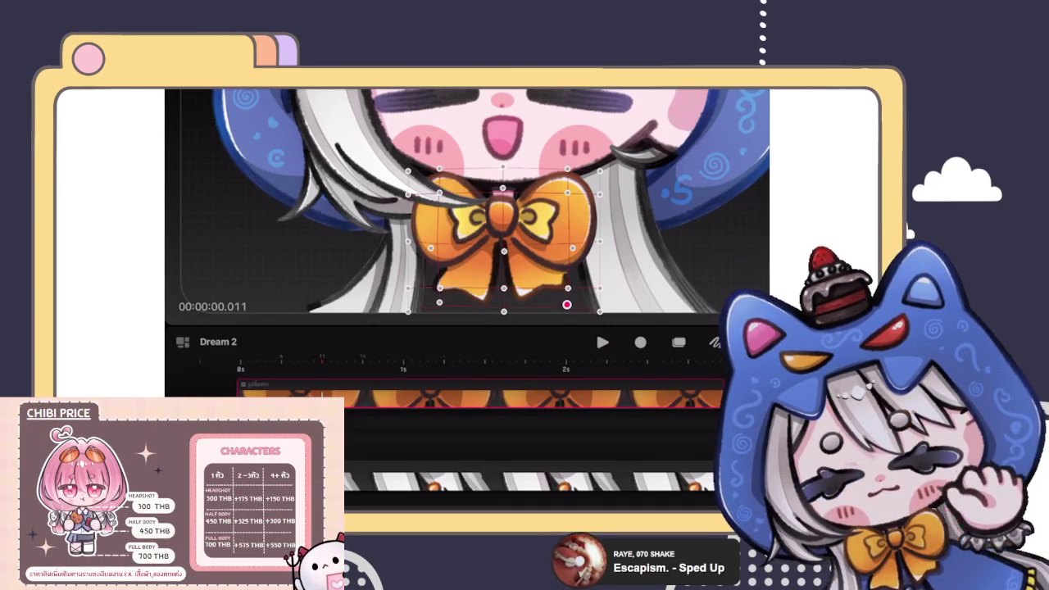
Step: Nudge the bow and stretch its lower-right corner downward
click(322, 395)
click(322, 361)
click(304, 241)
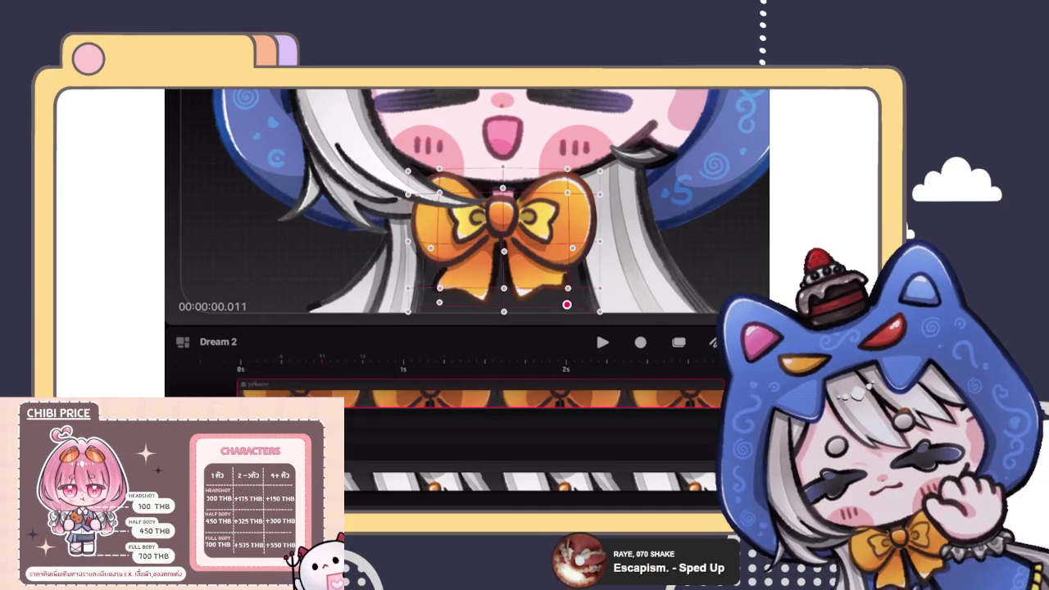
drag(503, 188, 502, 201)
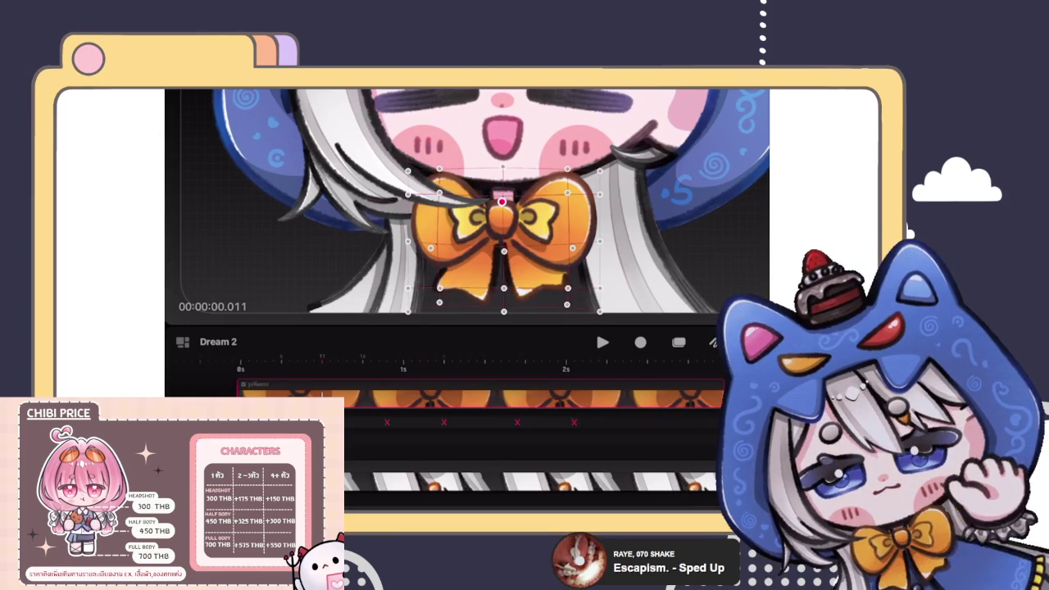
drag(567, 305, 571, 322)
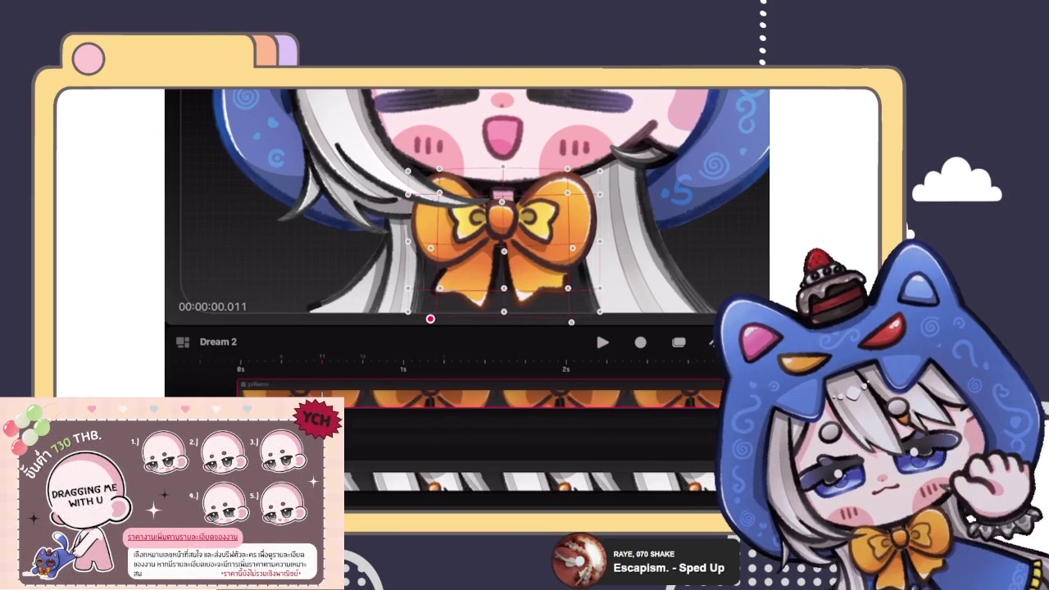
click(603, 247)
click(603, 240)
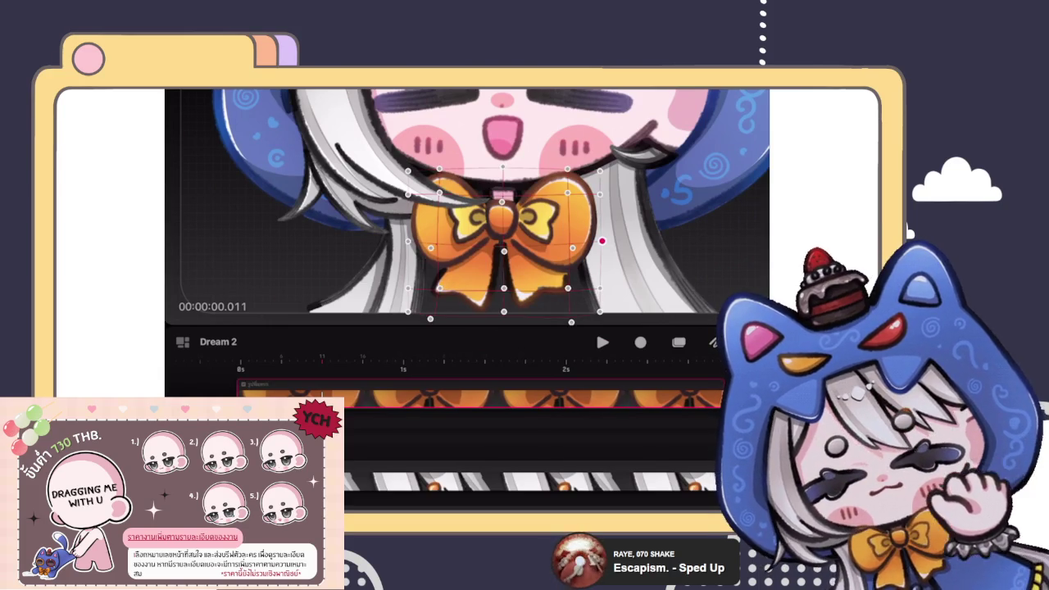
Step: Switch the bow to Move & Scale, centre its pivot, and move the playhead to 1 second
click(363, 397)
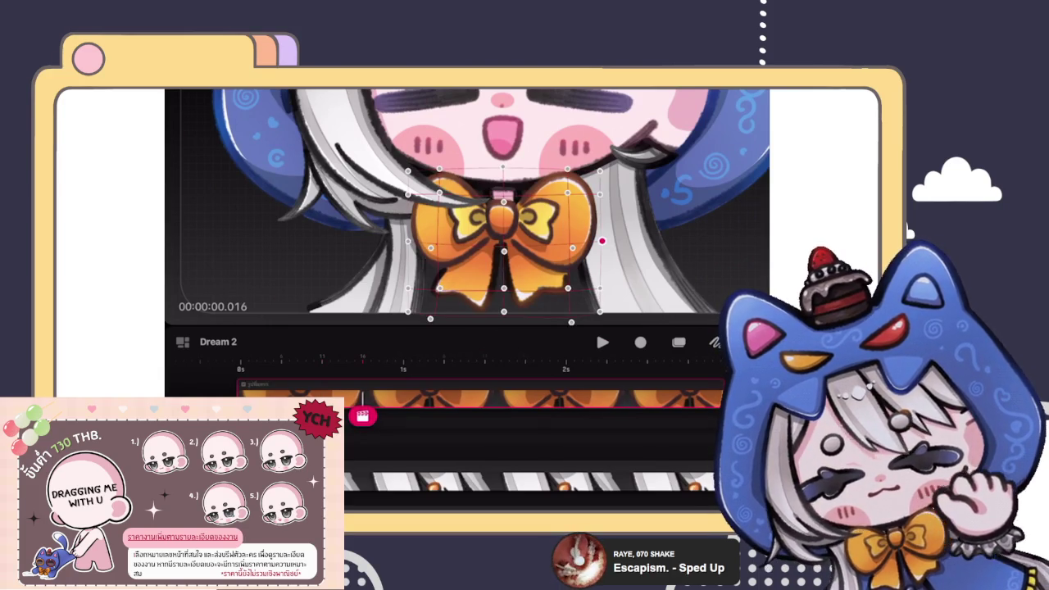
click(362, 416)
click(339, 212)
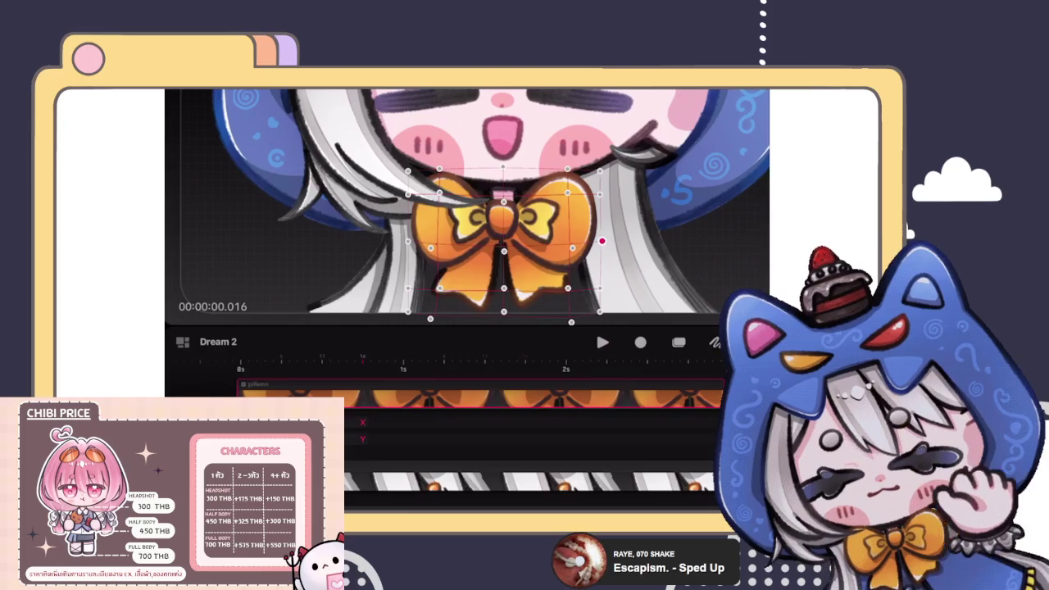
mouse_move(602, 240)
mouse_down()
mouse_move(503, 251)
mouse_move(502, 235)
mouse_up()
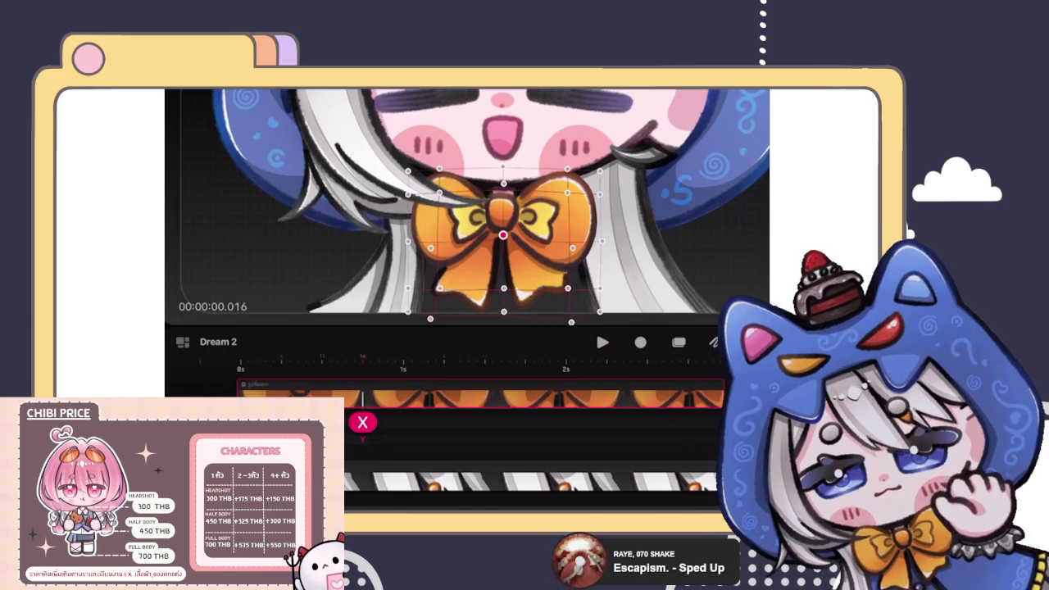
click(430, 319)
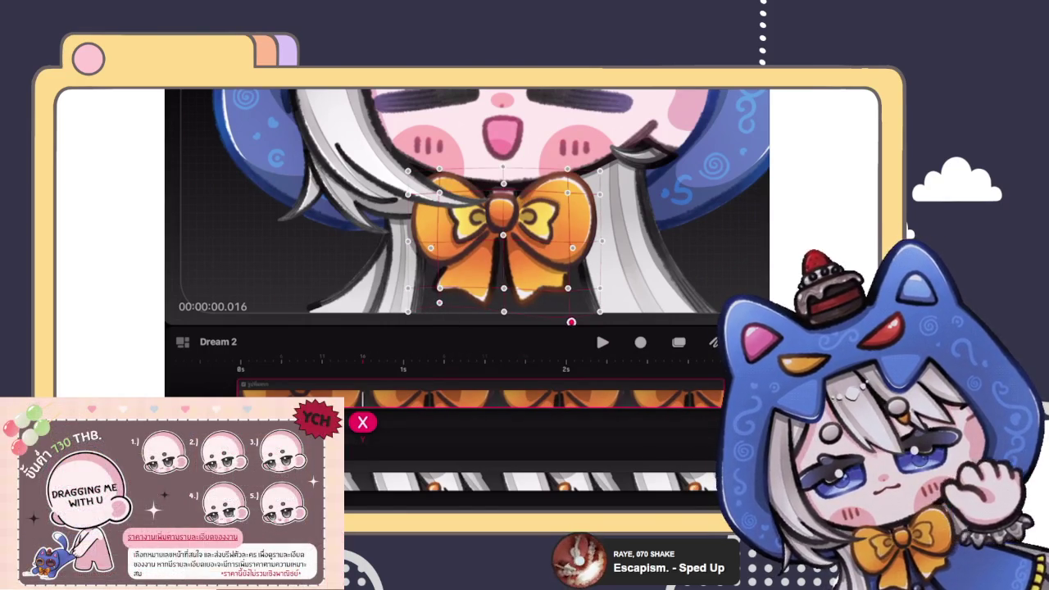
click(566, 305)
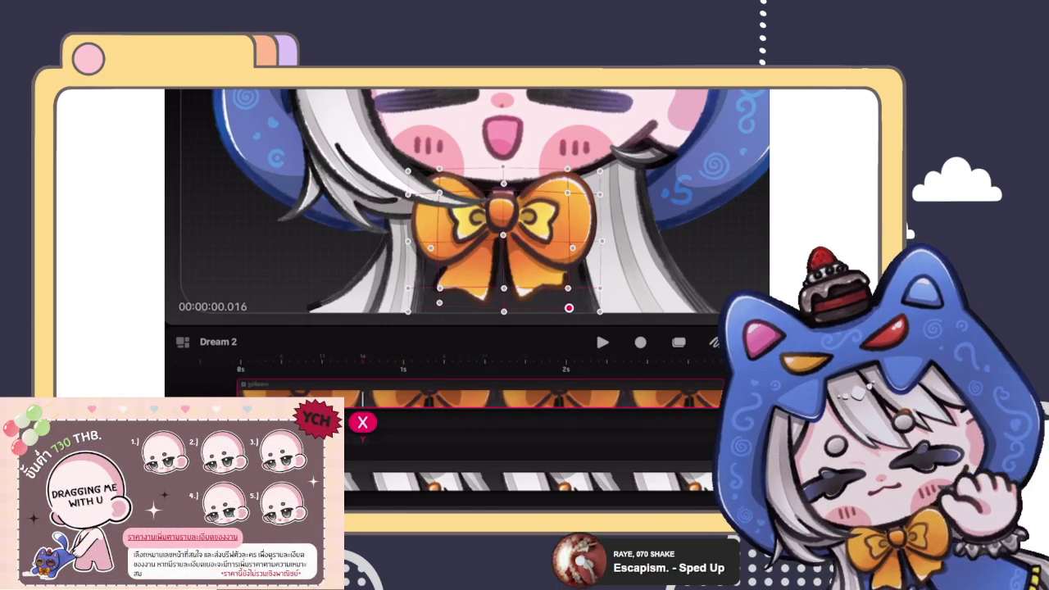
drag(362, 422, 402, 422)
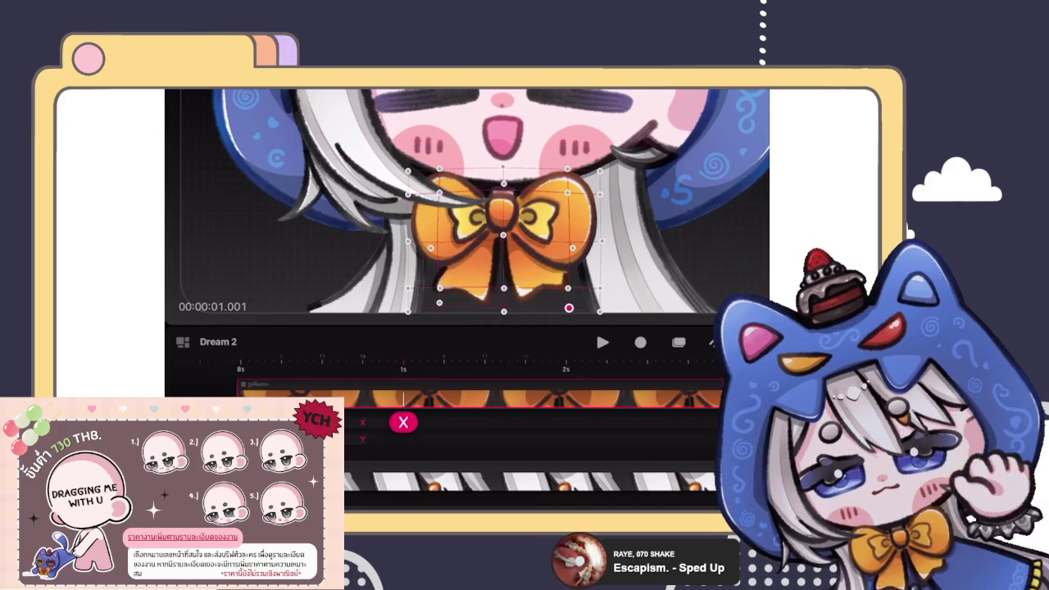
click(403, 422)
click(402, 362)
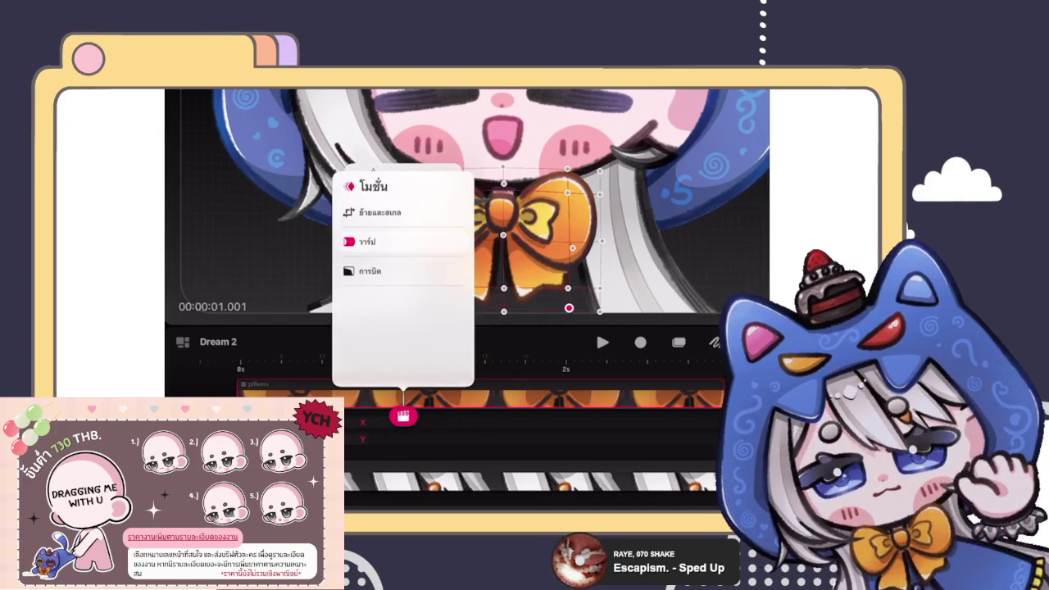
Step: Reselect the bow and drag its pivot point lower down
click(502, 245)
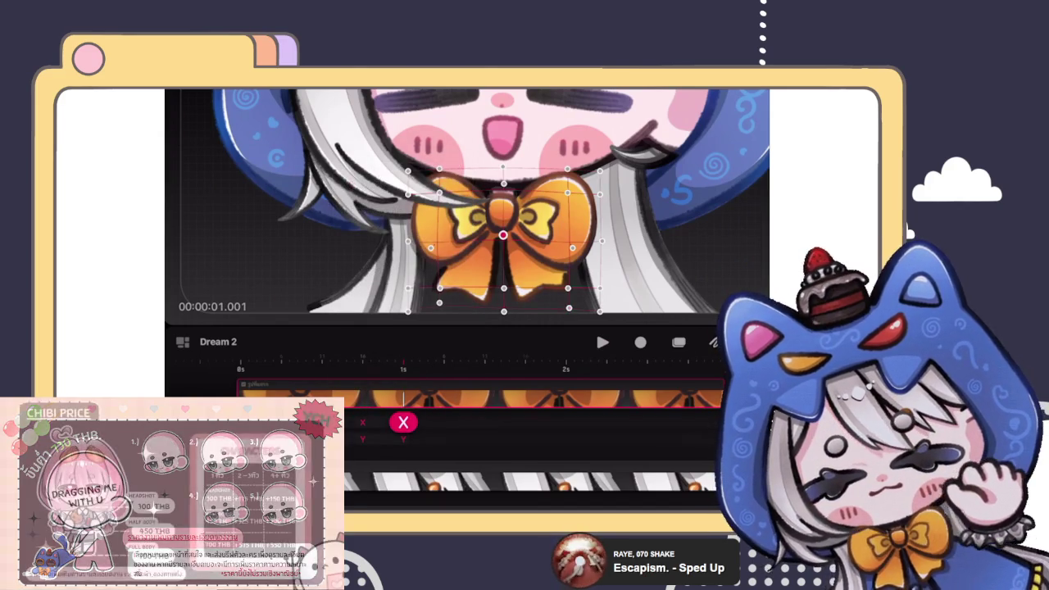
click(502, 246)
drag(503, 184, 434, 312)
drag(568, 308, 573, 322)
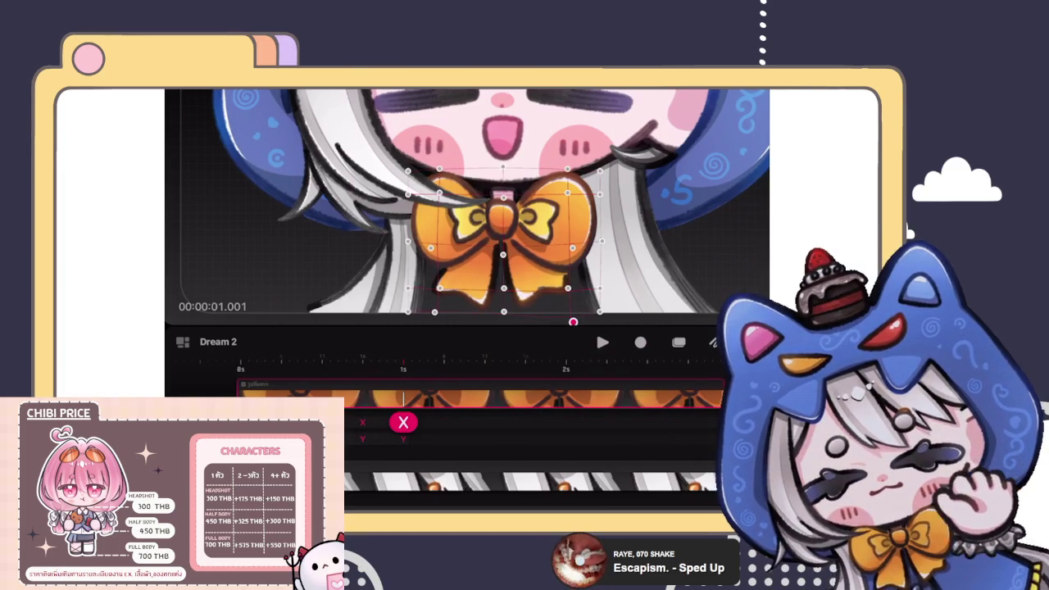
Step: Select the bow's track and add a keyframe at 1.006 seconds
mouse_move(369, 389)
mouse_down()
mouse_move(407, 389)
mouse_move(299, 407)
mouse_move(442, 409)
mouse_up()
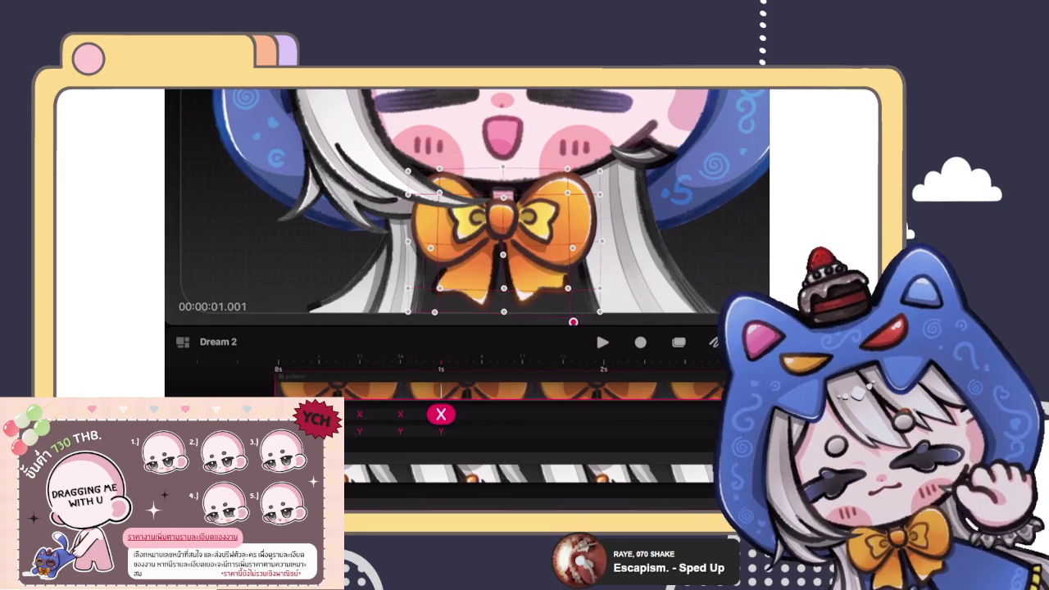
click(508, 390)
mouse_move(442, 419)
mouse_down()
mouse_move(473, 416)
mouse_move(368, 416)
mouse_move(466, 401)
mouse_move(405, 406)
mouse_move(467, 405)
mouse_move(473, 417)
mouse_up()
click(473, 417)
click(478, 353)
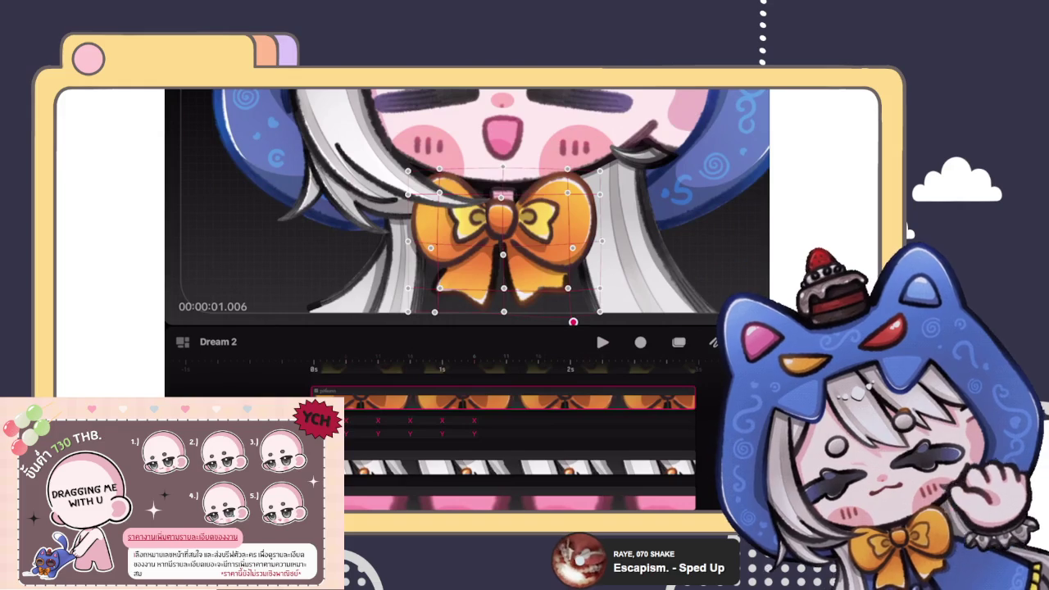
Step: Warp the bow at 1.006 seconds, lifting its lower-left, bottom-centre and lower-right edges slightly
scroll(467, 205, up, 3)
click(473, 420)
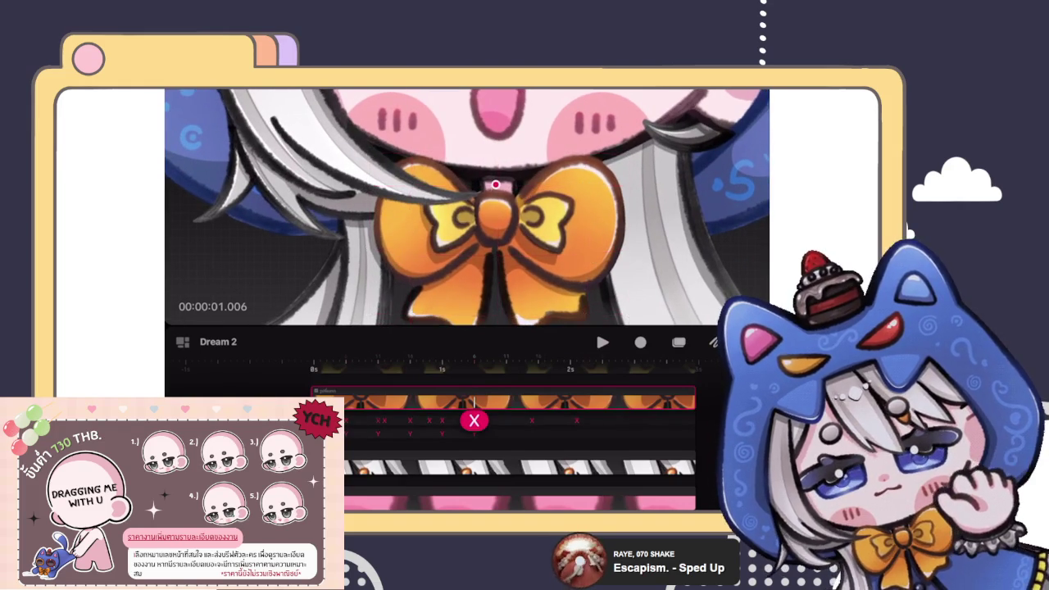
drag(497, 265, 498, 221)
click(498, 249)
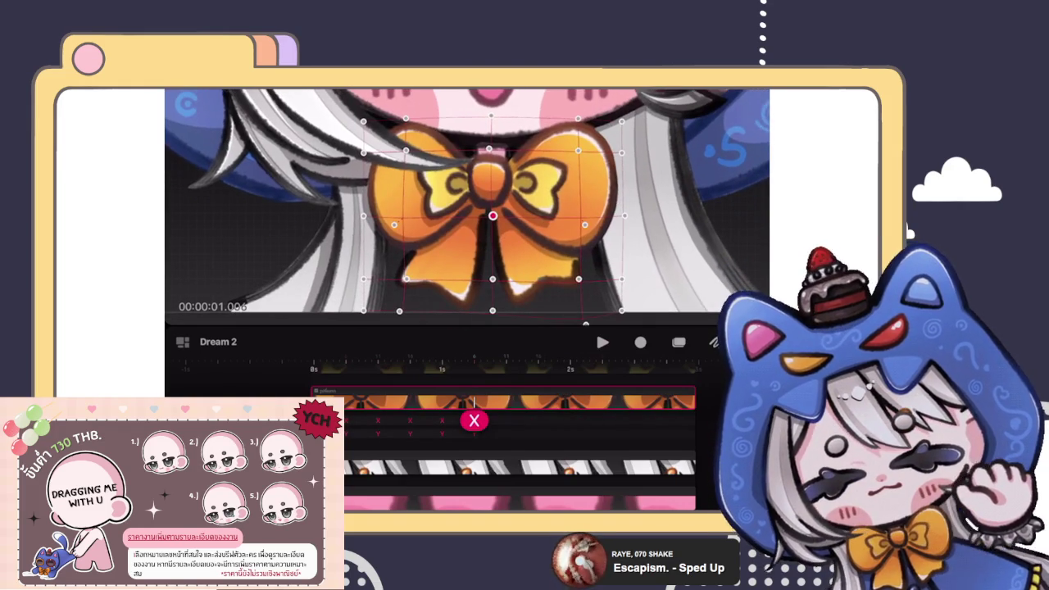
click(403, 298)
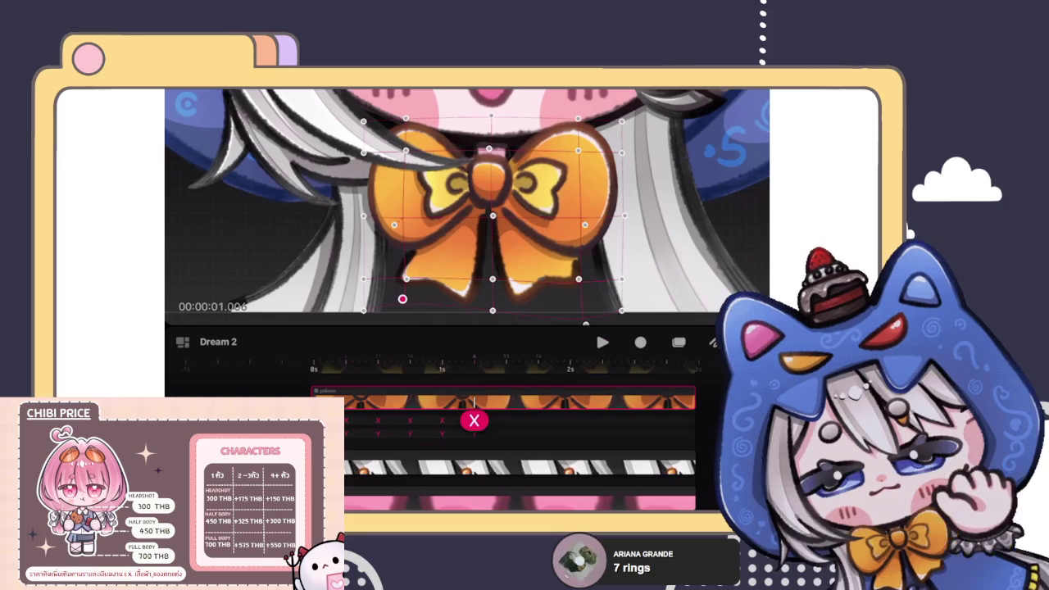
drag(406, 279, 407, 273)
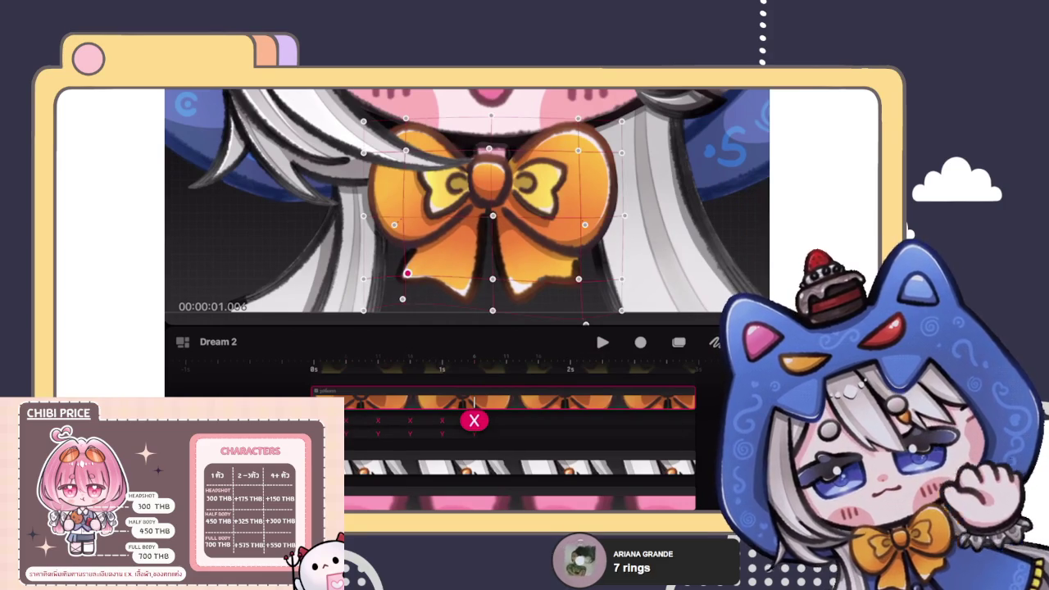
drag(492, 278, 492, 267)
drag(578, 279, 577, 267)
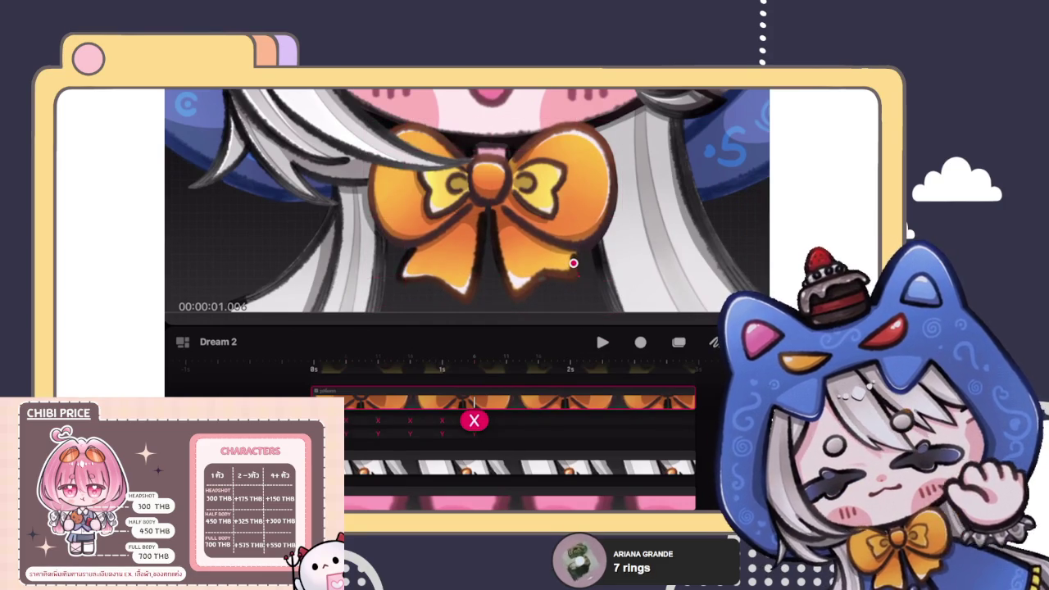
scroll(492, 205, down, 3)
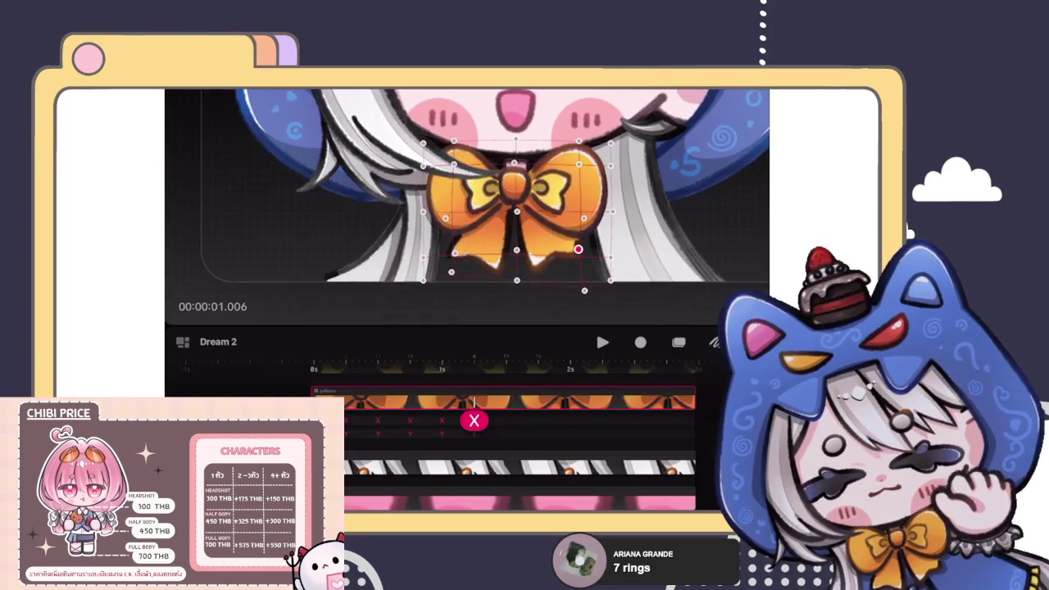
scroll(492, 205, down, 2)
scroll(492, 205, down, 1)
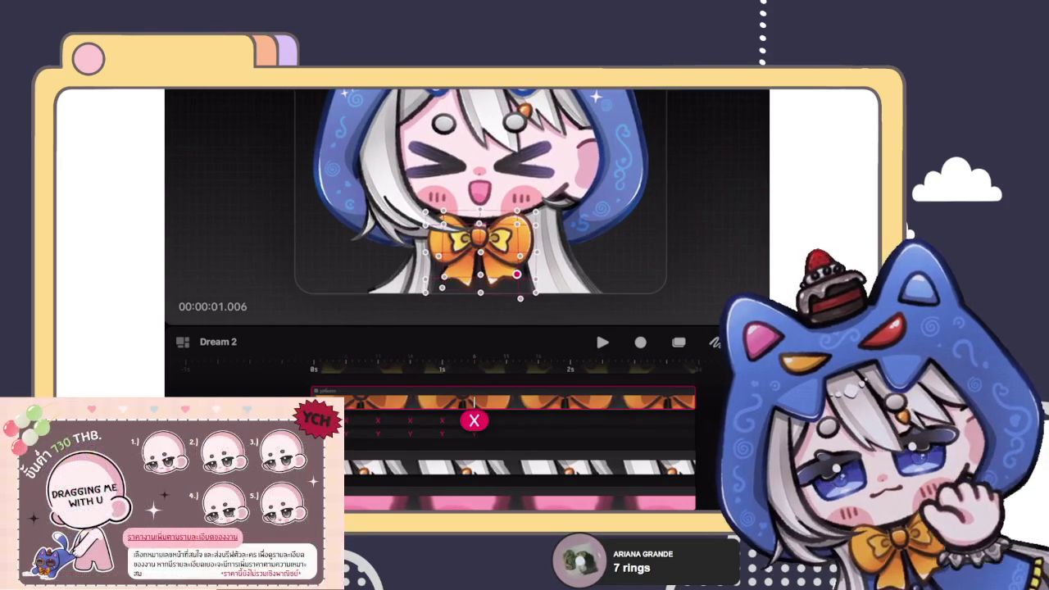
Step: Deselect the bow and play the animation to preview its wobble
scroll(475, 204, up, 2)
scroll(475, 205, up, 1)
key(Escape)
mouse_move(473, 419)
mouse_down()
mouse_move(482, 401)
mouse_move(374, 401)
mouse_move(494, 398)
mouse_up()
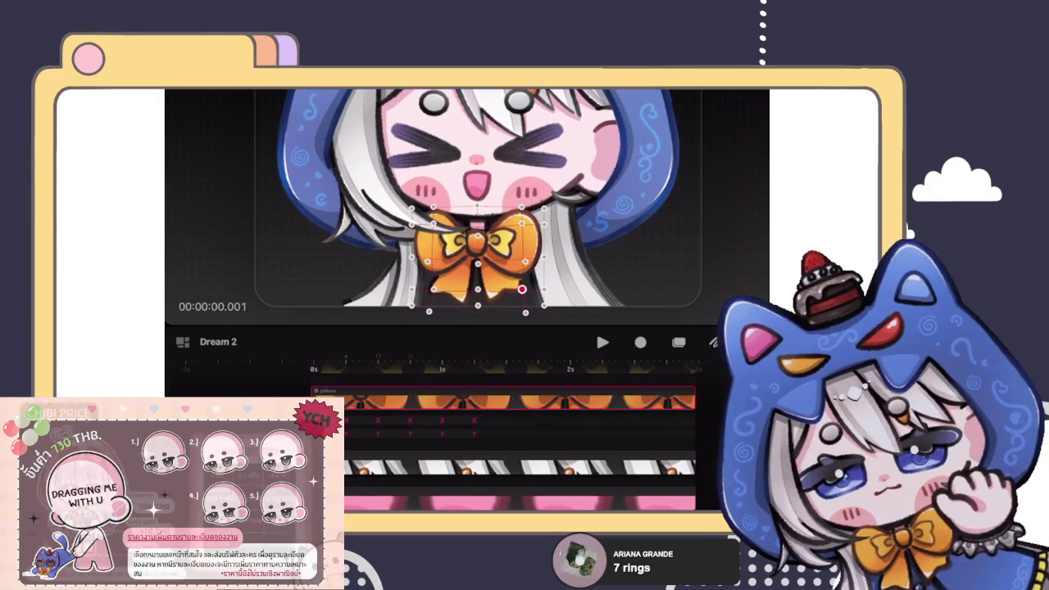
key(space)
click(461, 420)
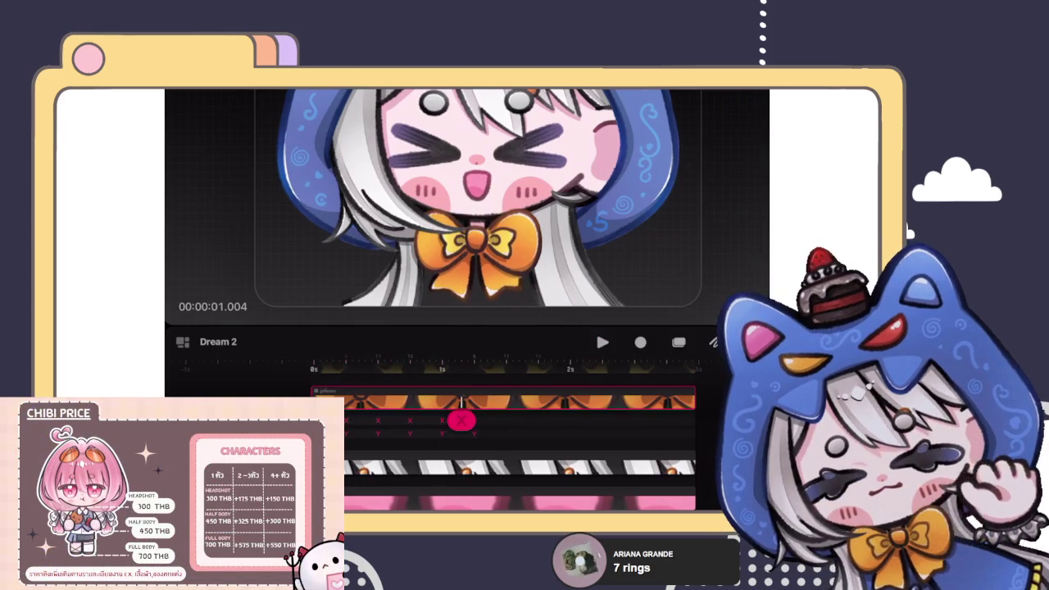
key(space)
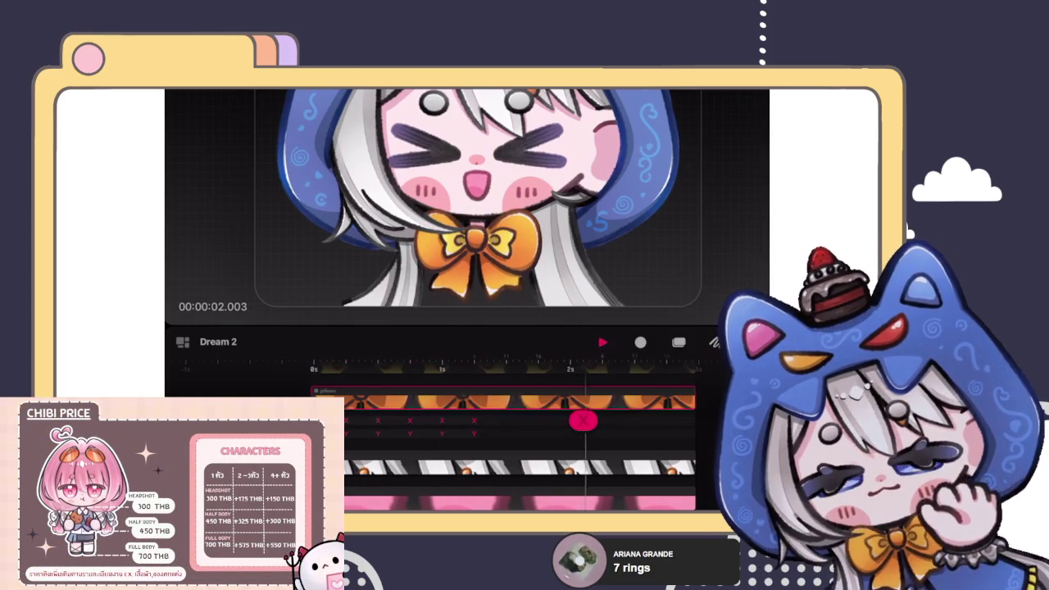
key(space)
Step: Move the playhead to 1.011 seconds and add a bow keyframe there
click(474, 420)
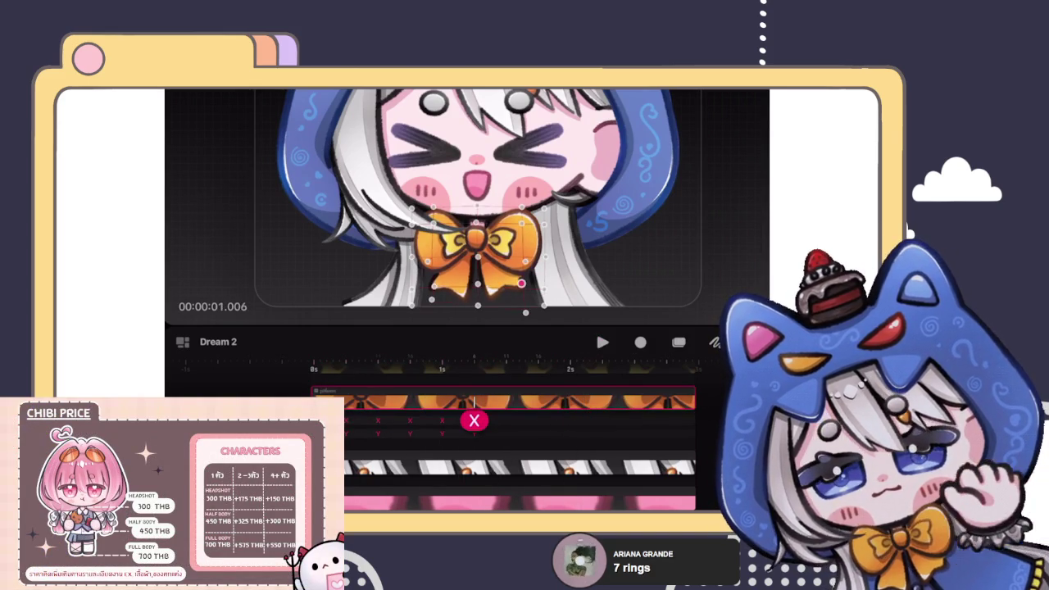
click(473, 421)
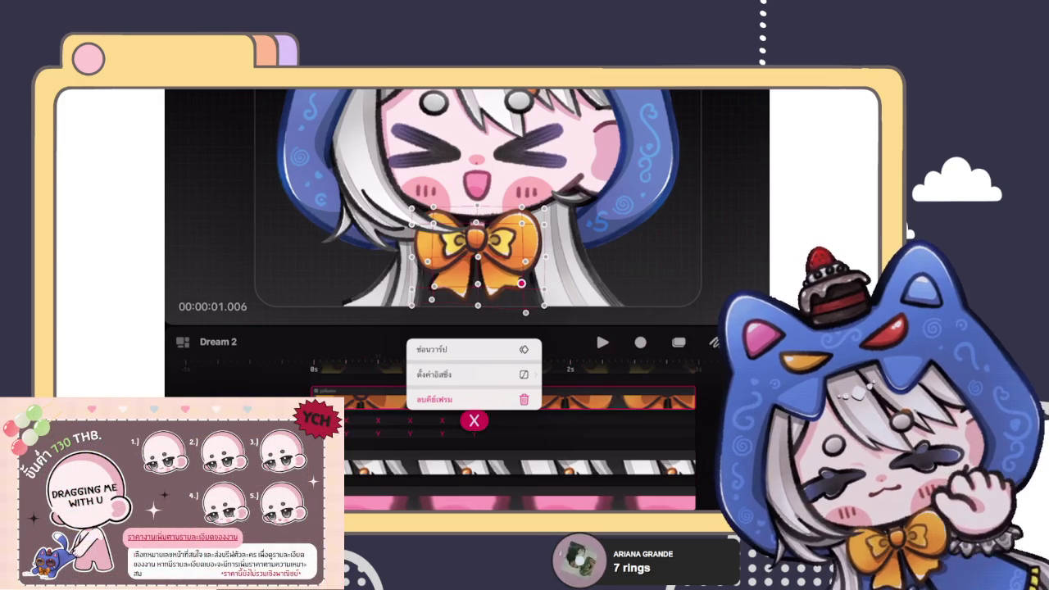
click(473, 419)
mouse_move(473, 420)
mouse_down()
mouse_move(506, 417)
mouse_move(411, 420)
mouse_move(505, 418)
mouse_up()
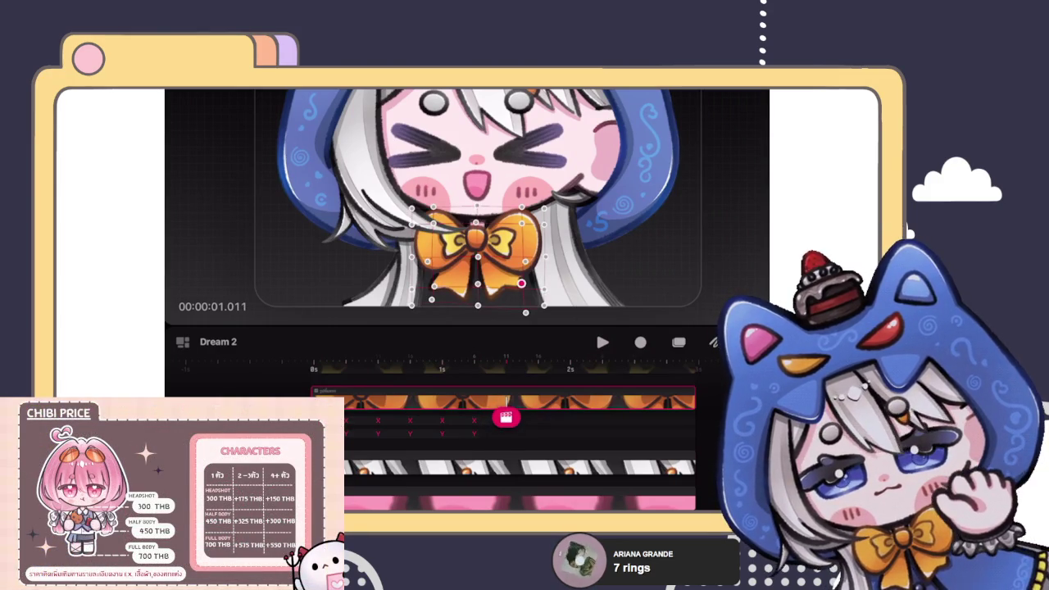
click(505, 418)
click(506, 363)
click(463, 192)
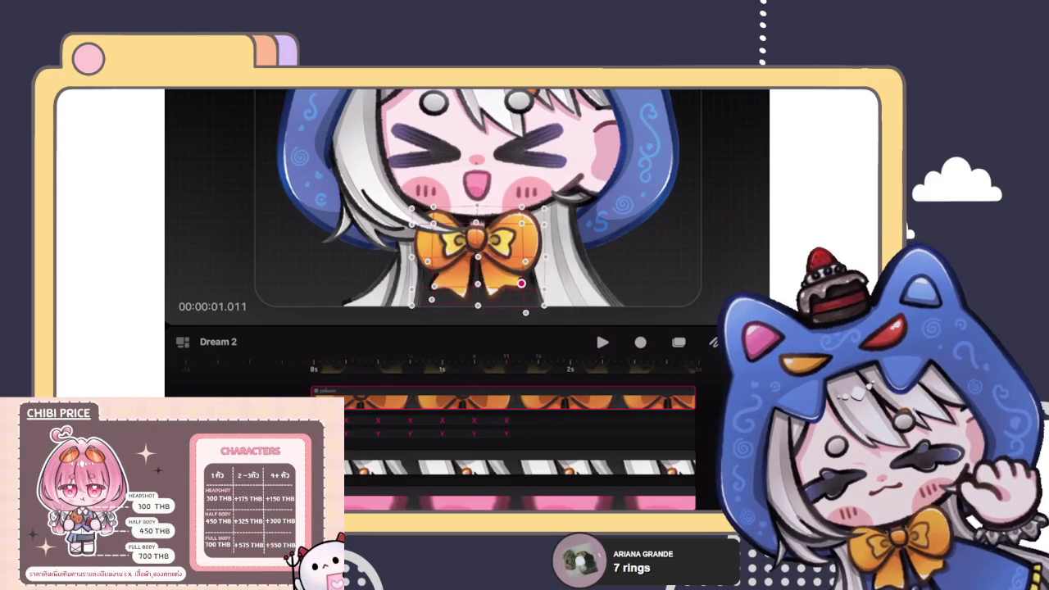
Step: Enable the bow's warp mesh and add a keyframe slightly later, at 1.016 seconds
scroll(475, 213, up, 3)
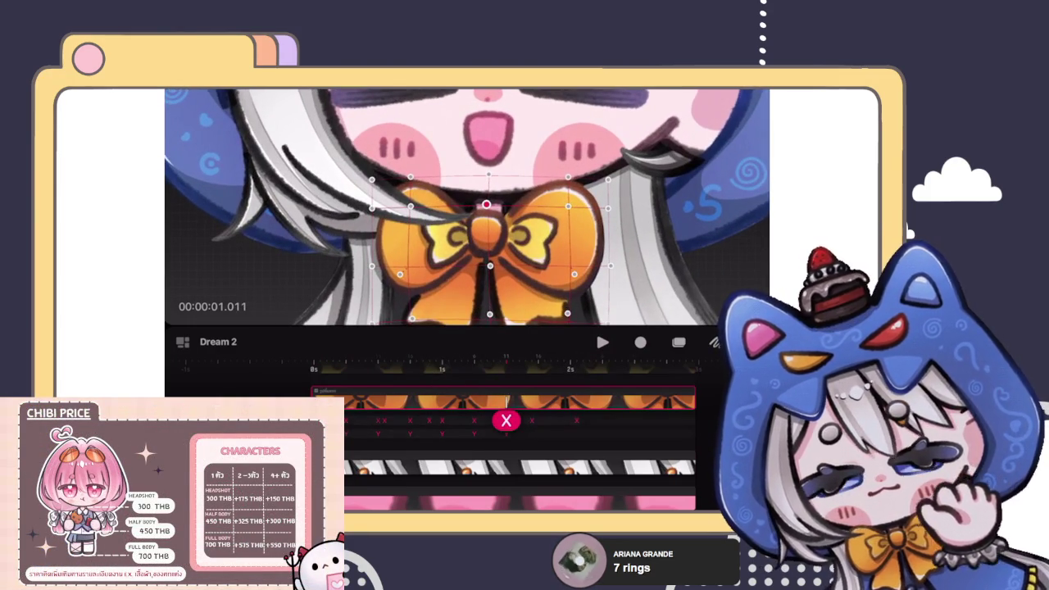
click(486, 212)
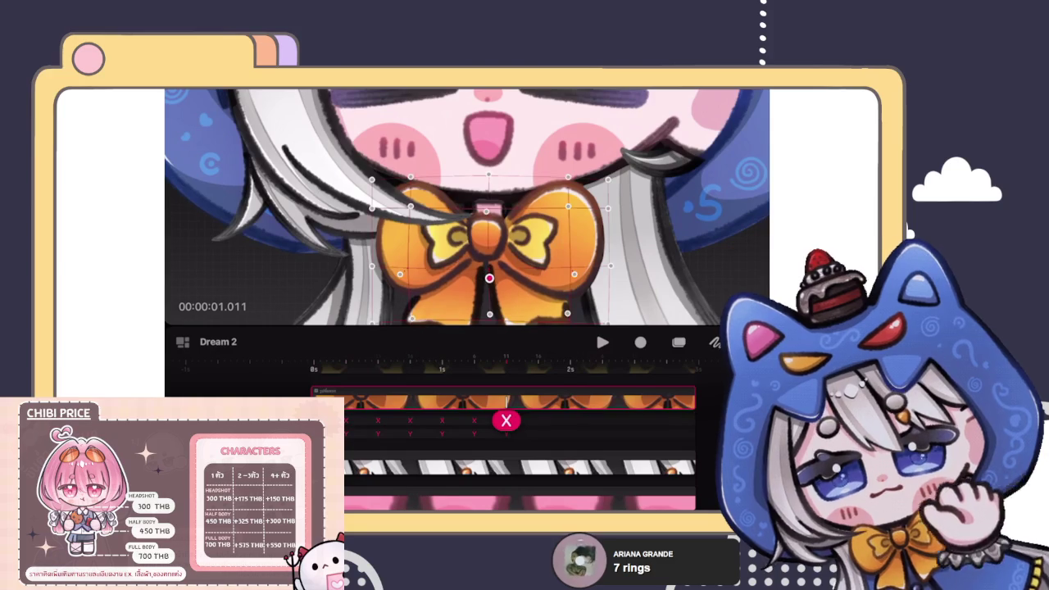
scroll(467, 204, down, 2)
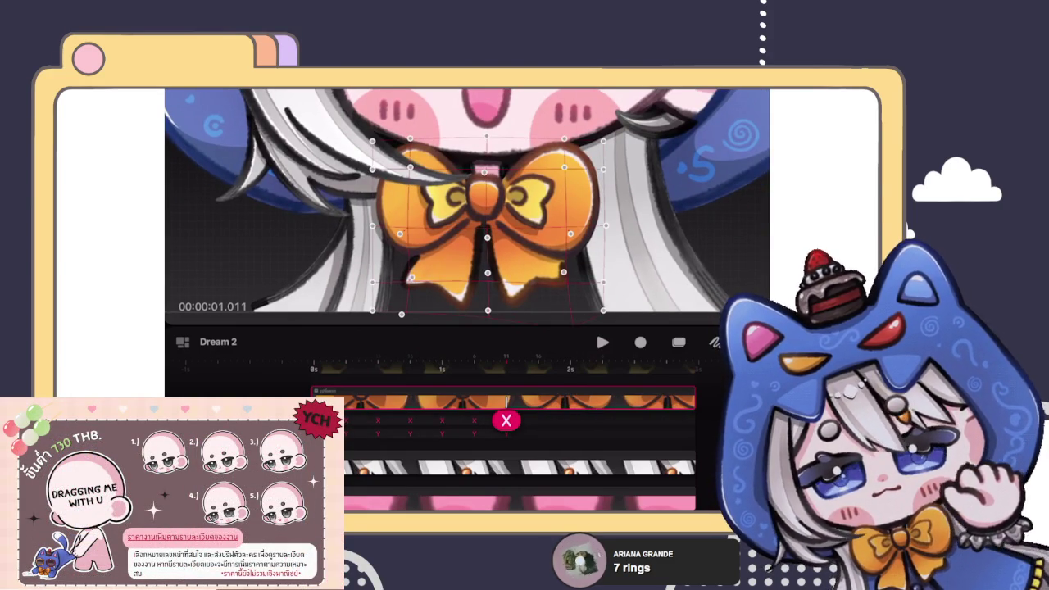
scroll(467, 205, up, 3)
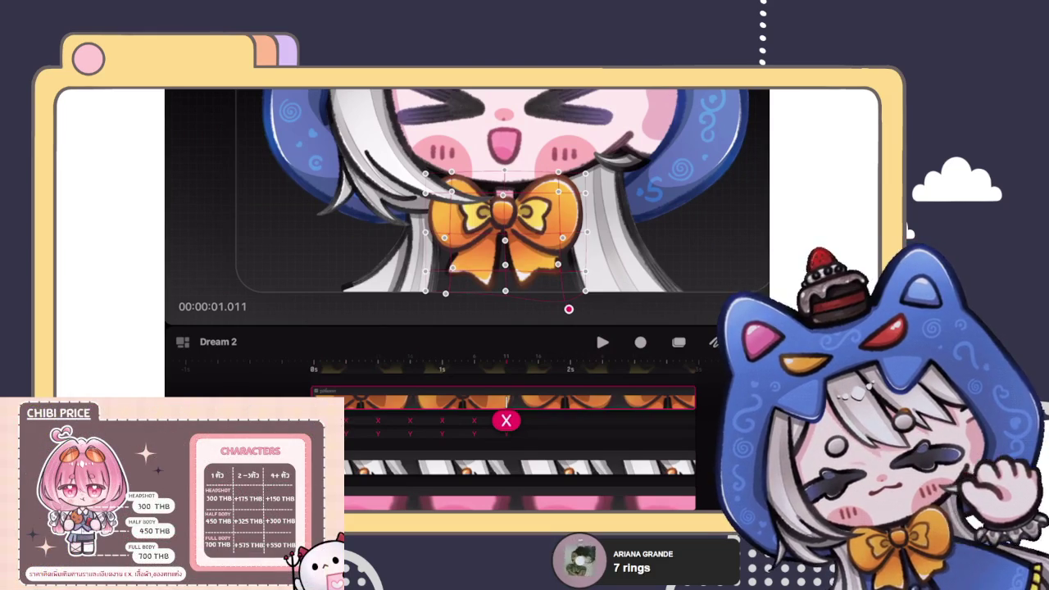
drag(506, 420, 537, 417)
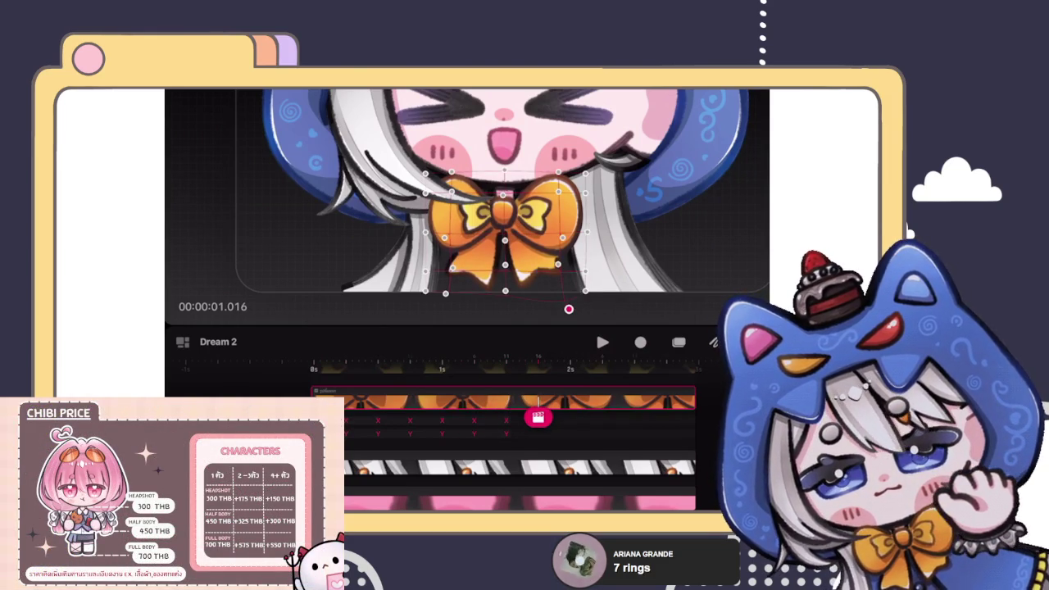
click(537, 417)
click(500, 185)
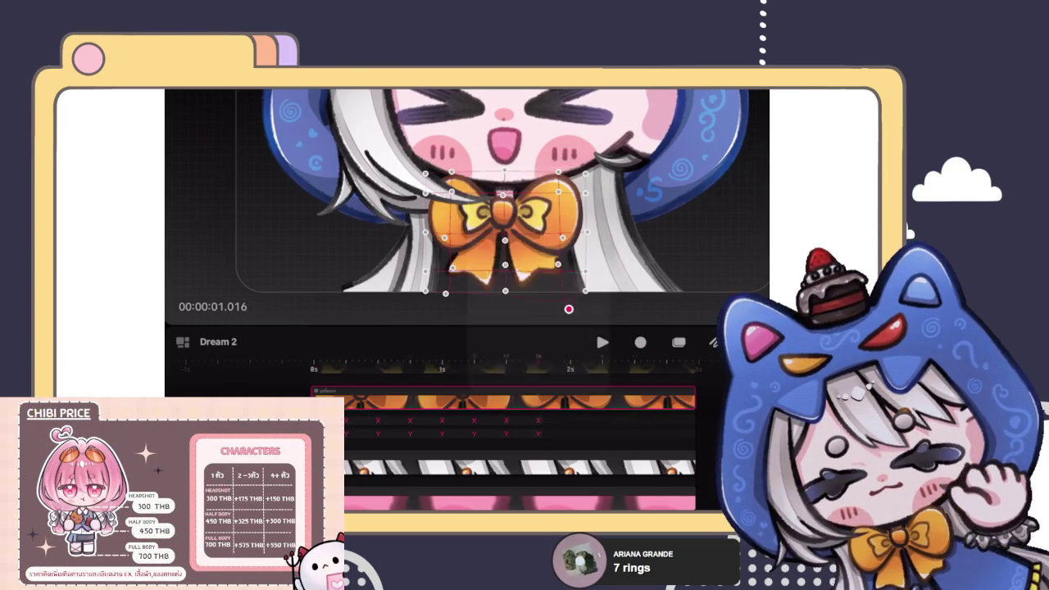
Step: Warp the bow's top centre and lower corners upward, then move to 2.001 seconds
scroll(503, 213, up, 3)
click(485, 205)
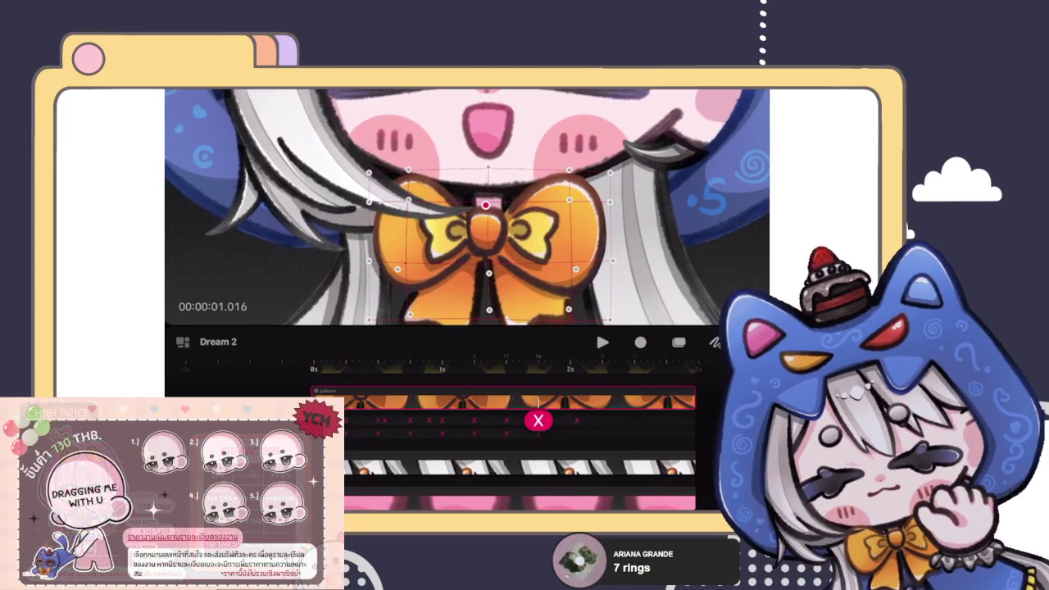
drag(485, 204, 487, 188)
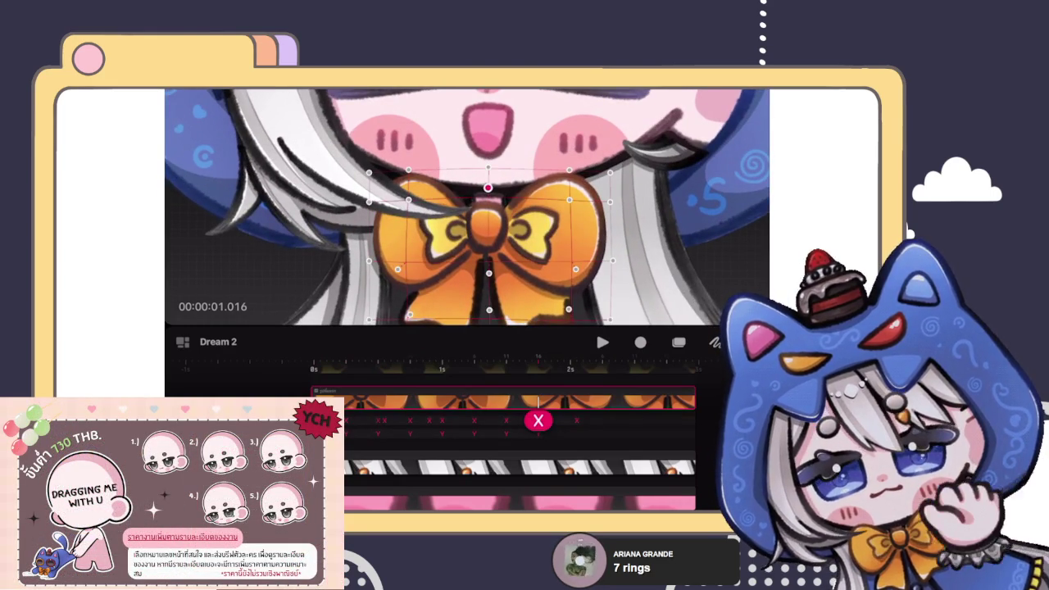
scroll(487, 187, down, 2)
click(489, 213)
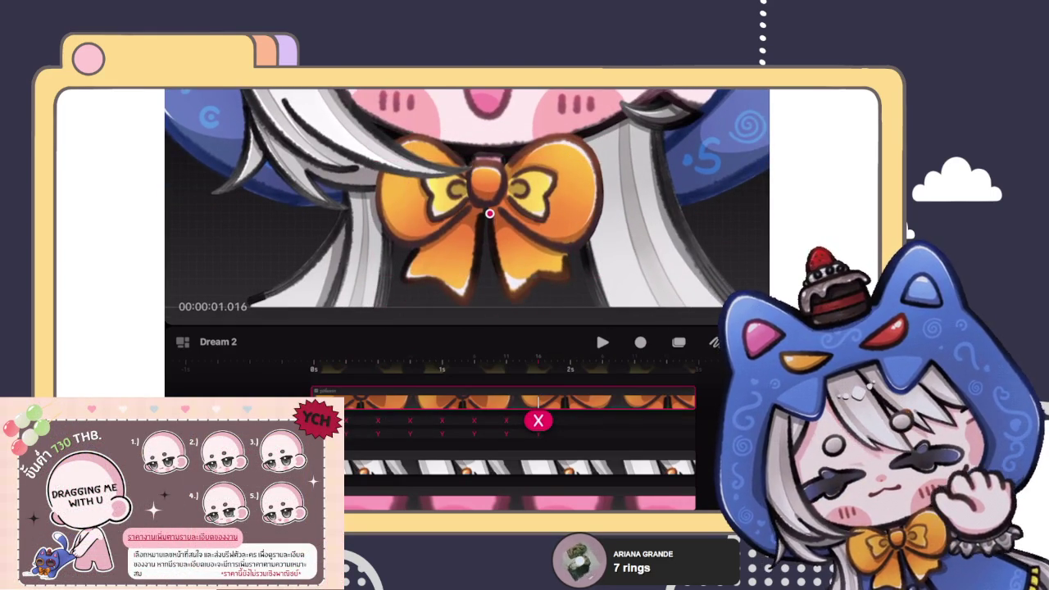
drag(412, 271, 413, 266)
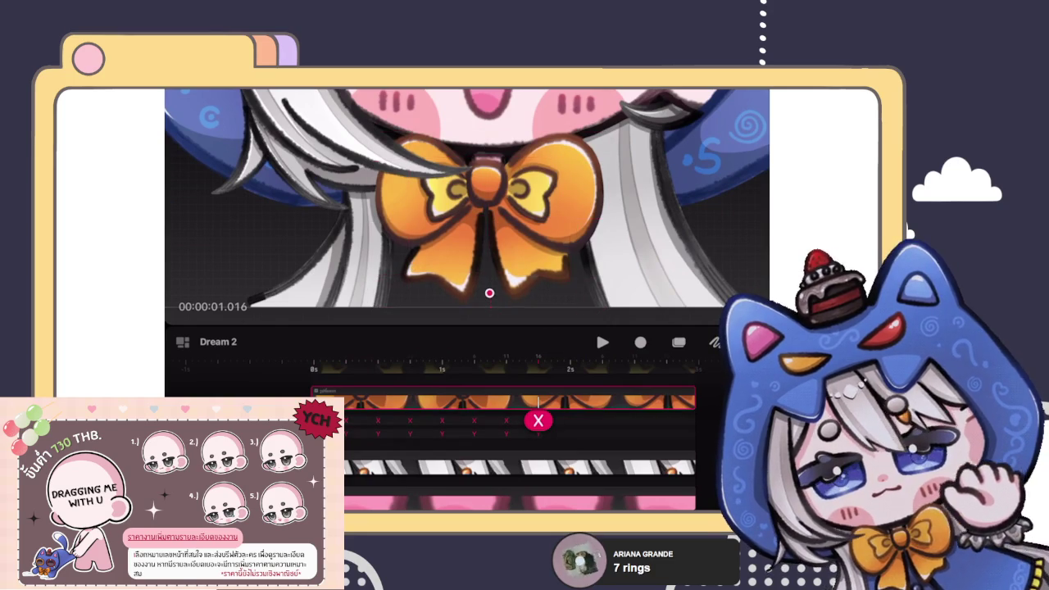
drag(566, 266, 568, 258)
drag(538, 421, 570, 417)
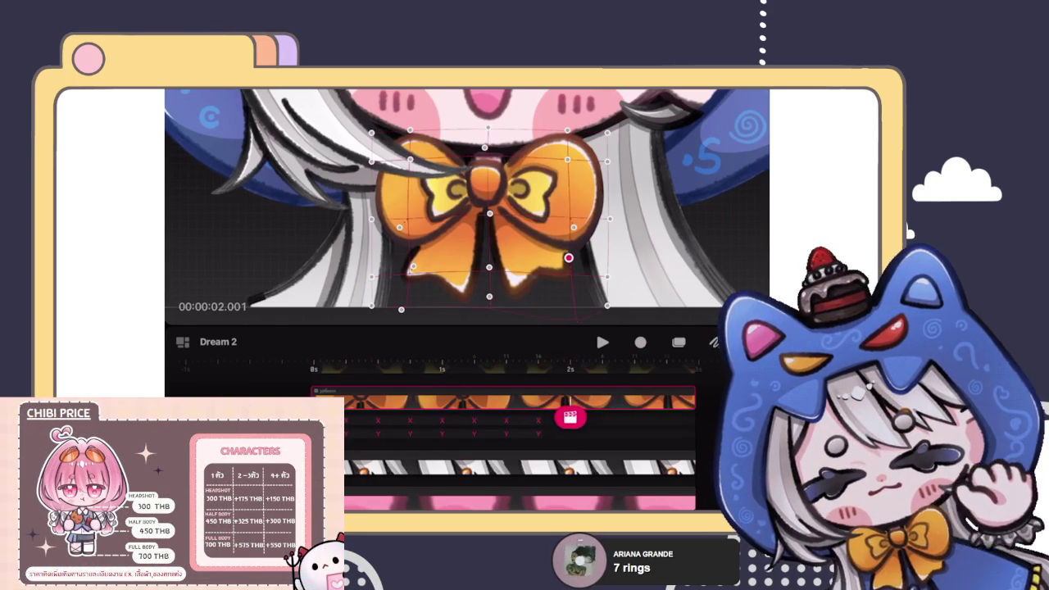
click(570, 417)
Step: Warp the bow at 2.001 seconds, pushing its top, centre and both lower corners down
click(519, 362)
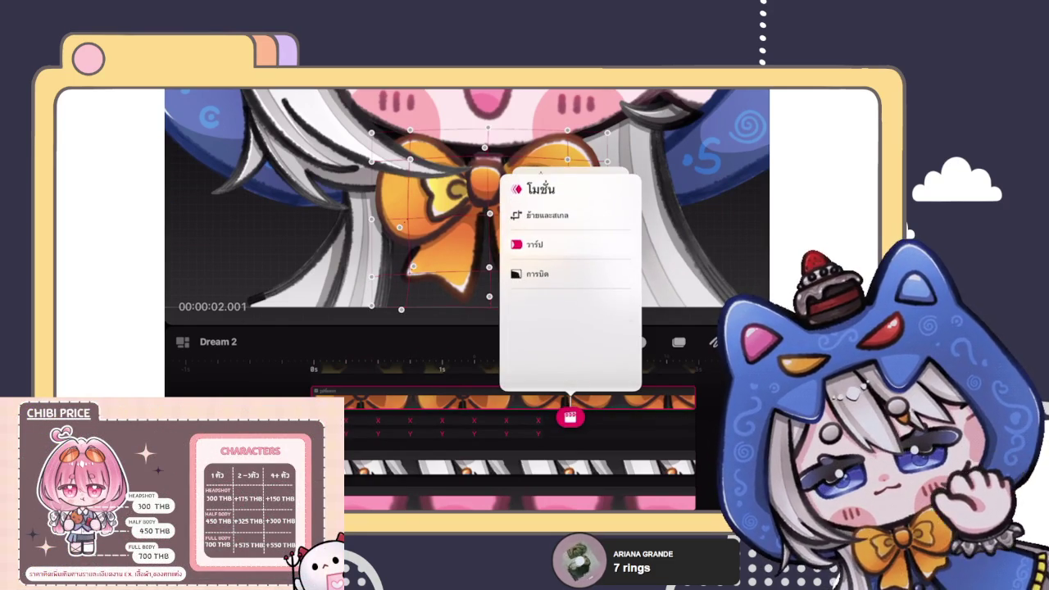
click(534, 244)
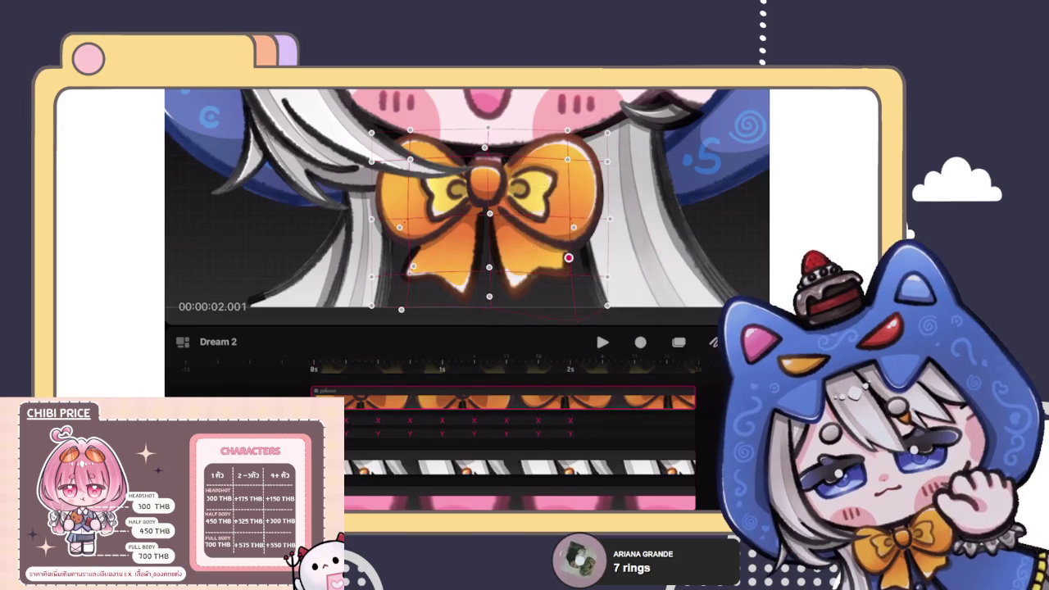
drag(484, 147, 486, 162)
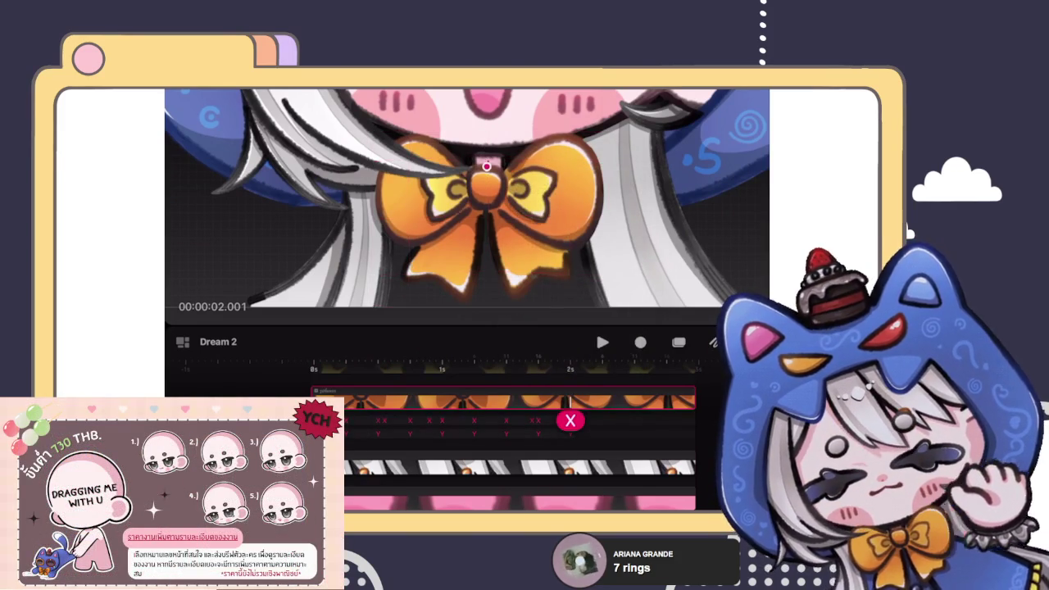
drag(489, 213, 490, 222)
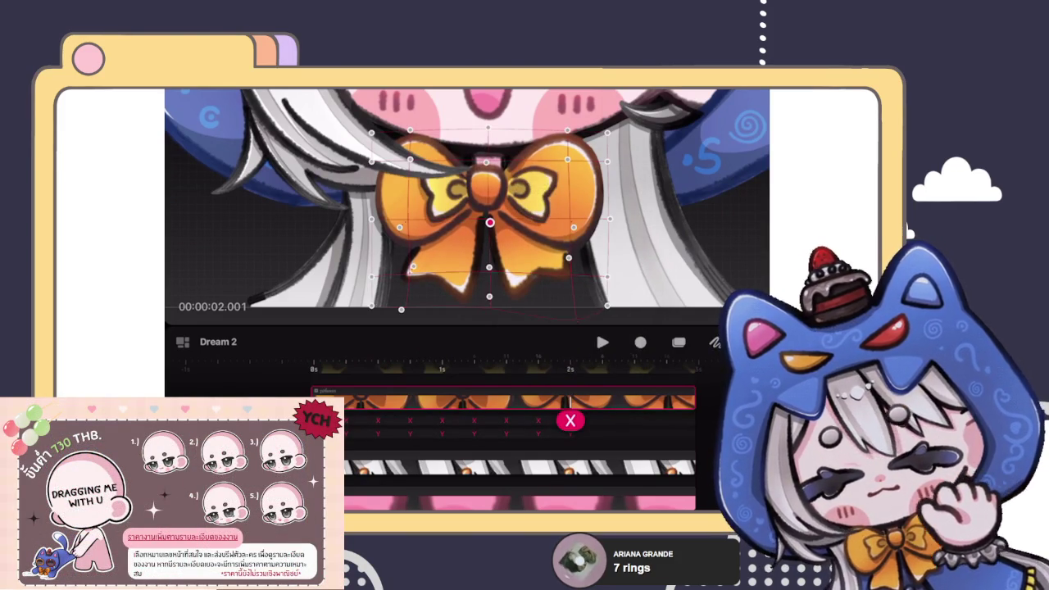
drag(400, 308, 395, 318)
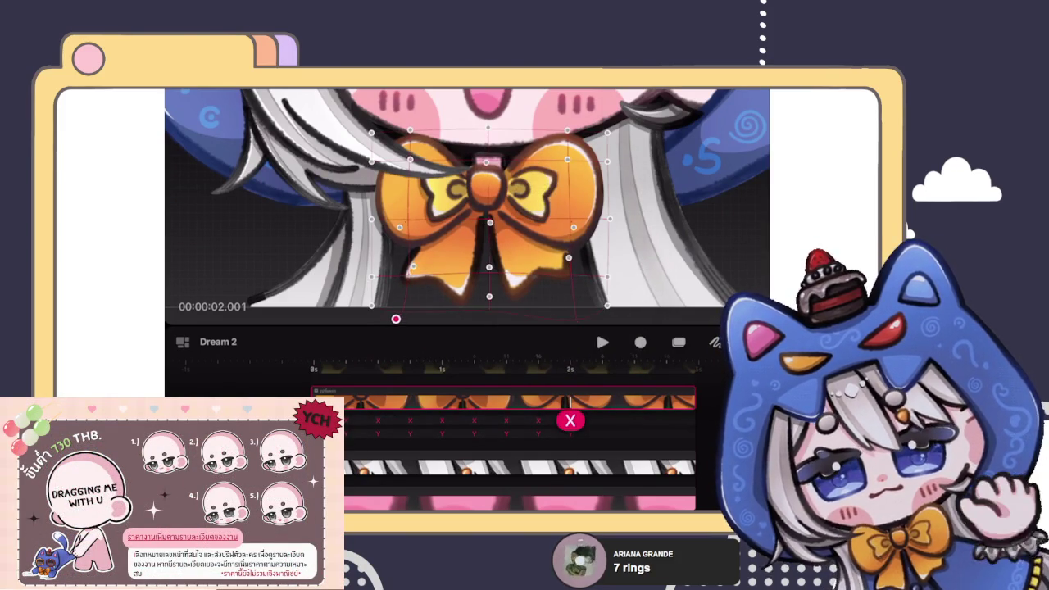
scroll(467, 197, down, 2)
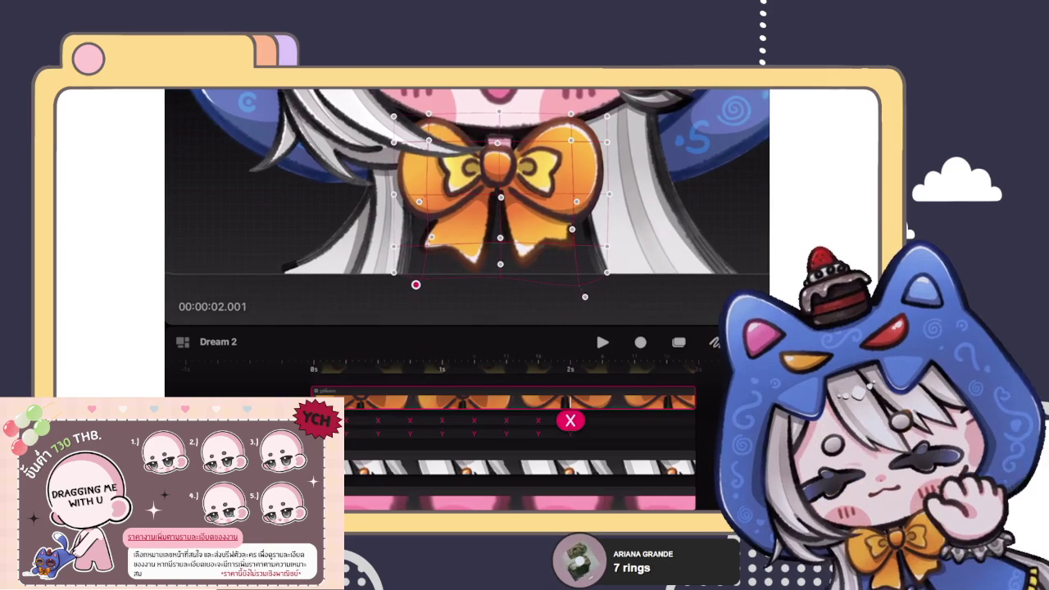
drag(584, 296, 593, 304)
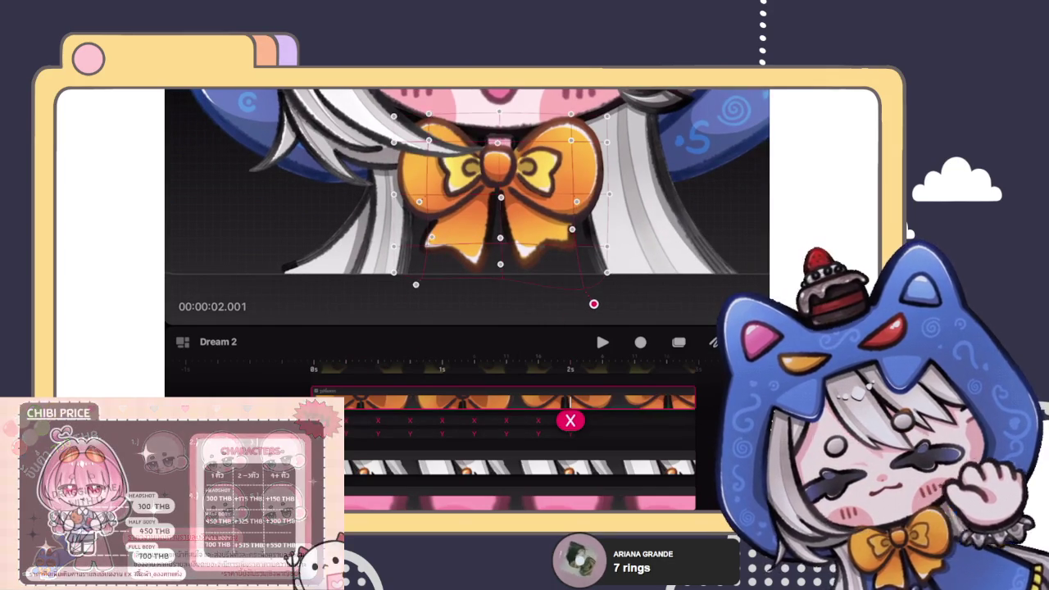
Step: Shift the new bow keyframe slightly later, to 2.006 seconds
scroll(467, 196, down, 2)
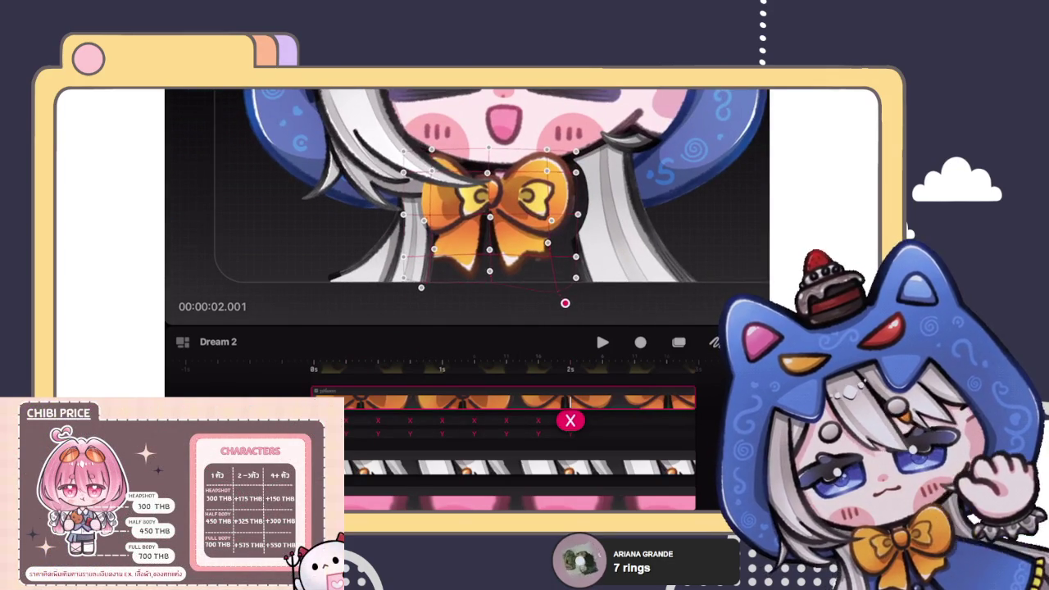
scroll(492, 197, up, 1)
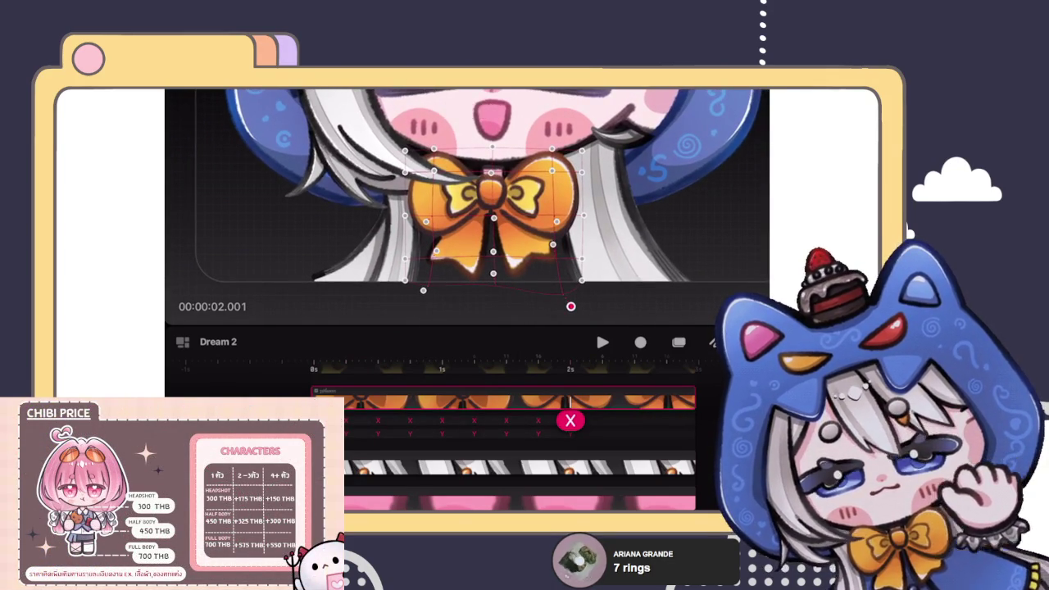
drag(570, 421, 602, 416)
click(602, 416)
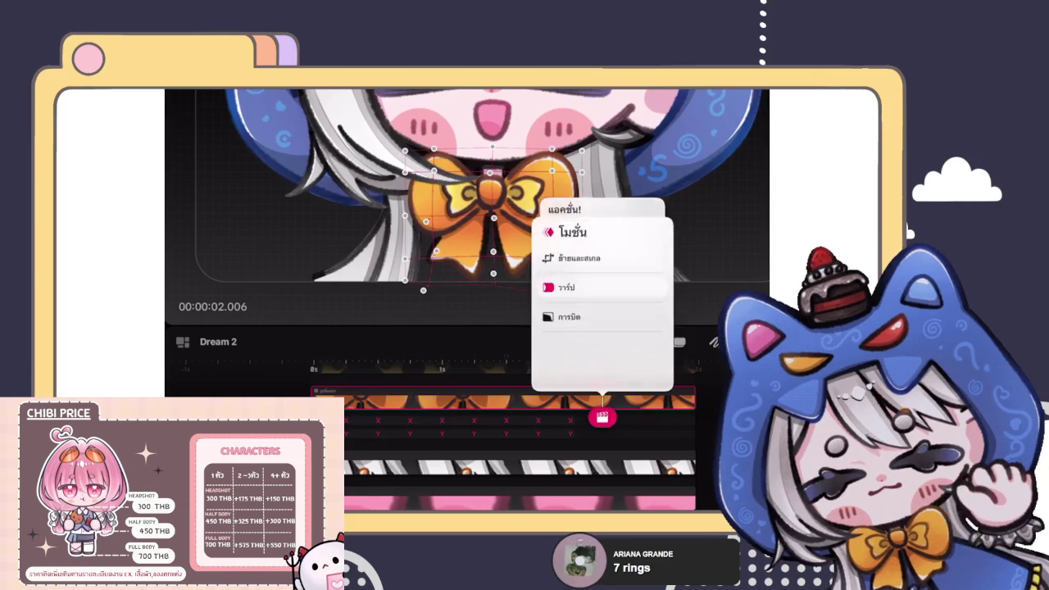
Step: At the next keyframe, warp the bow by pulling its top and lower mesh points down
click(557, 188)
click(602, 420)
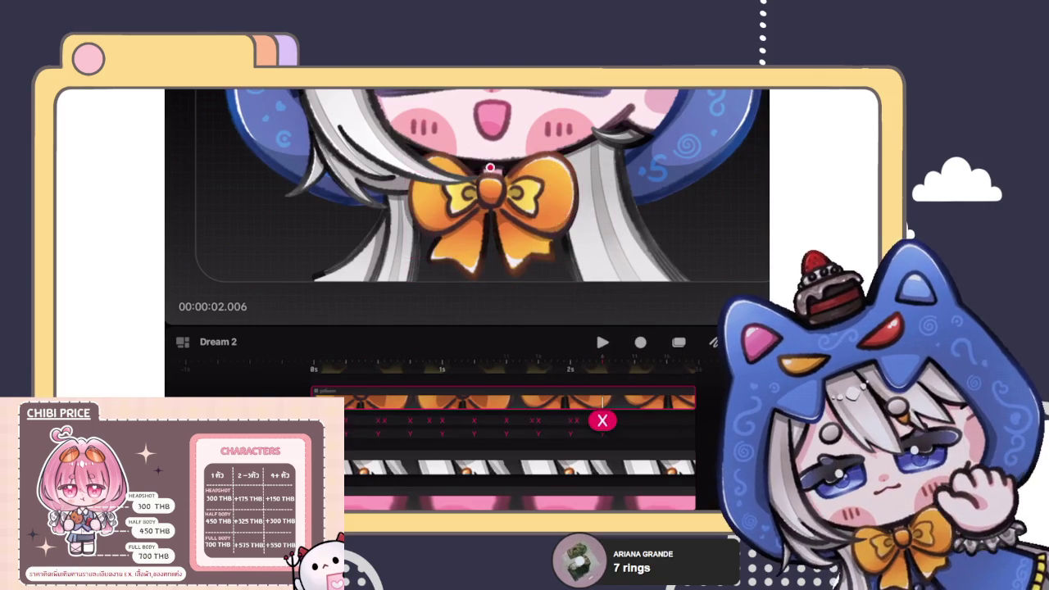
click(494, 207)
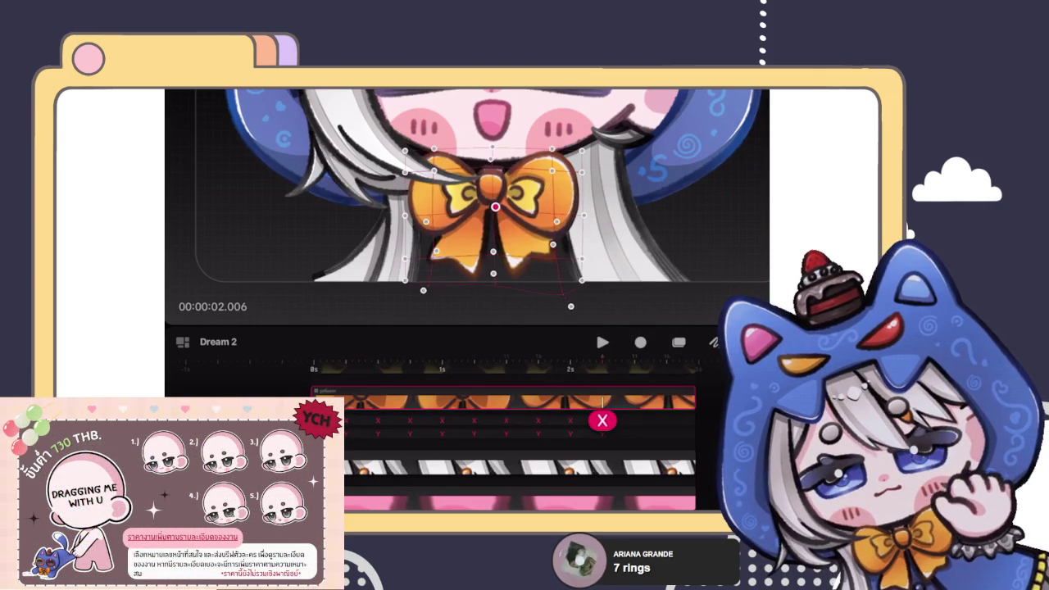
click(495, 254)
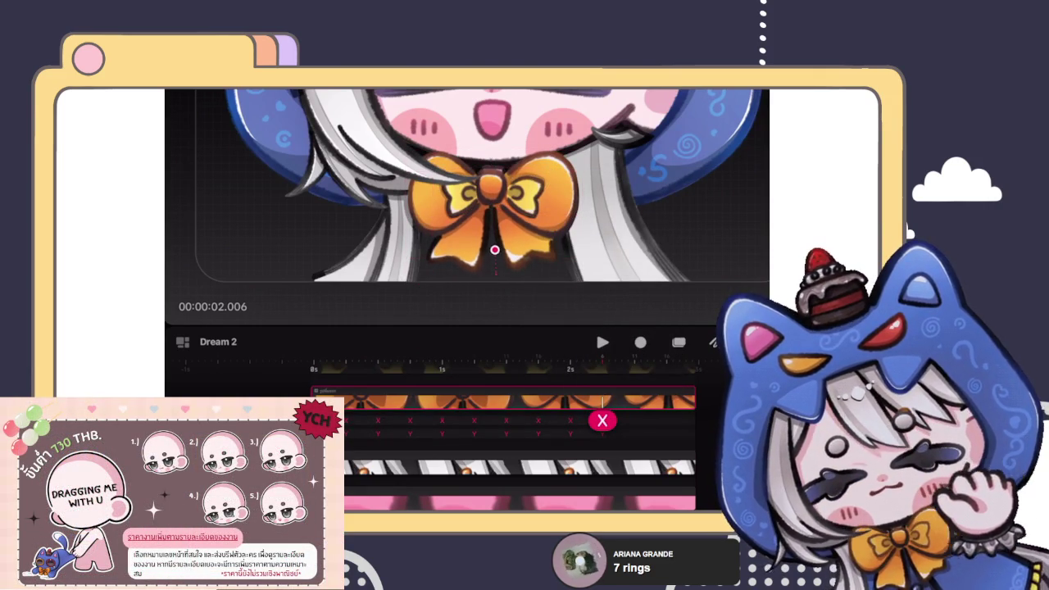
click(494, 252)
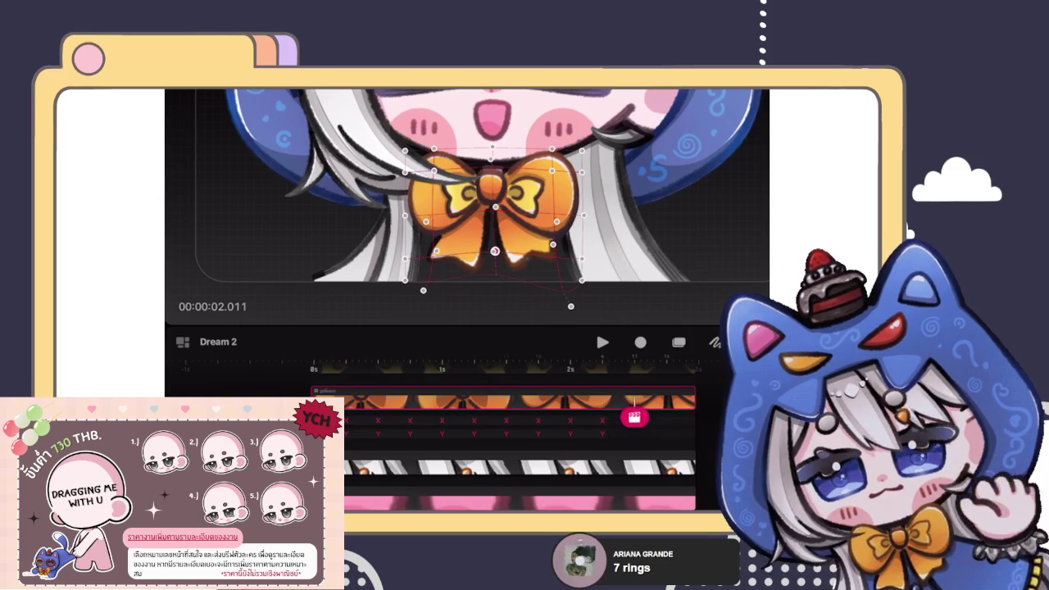
click(634, 417)
click(495, 251)
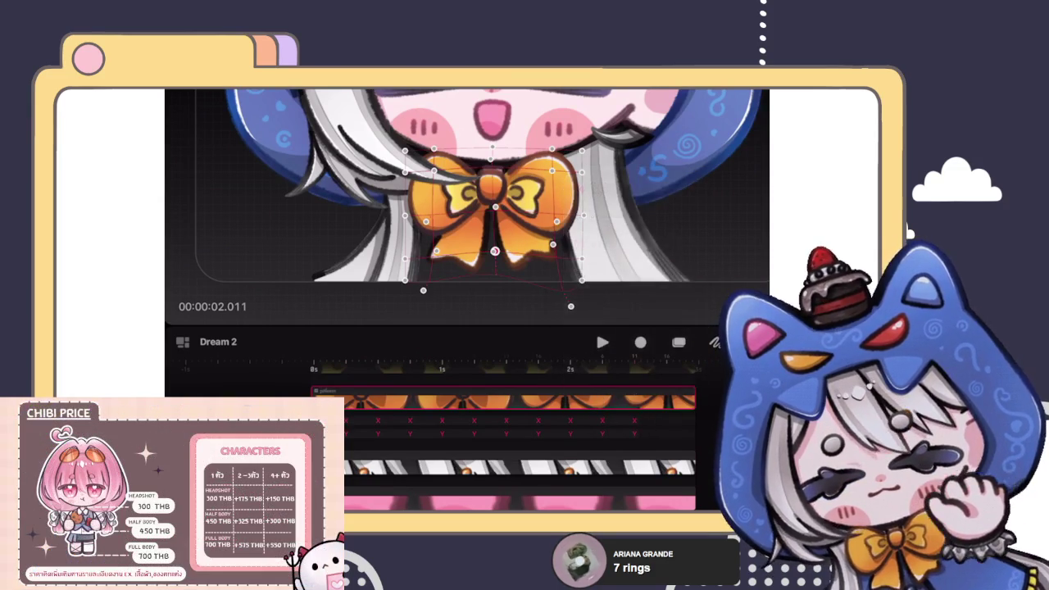
click(491, 170)
drag(491, 171, 495, 215)
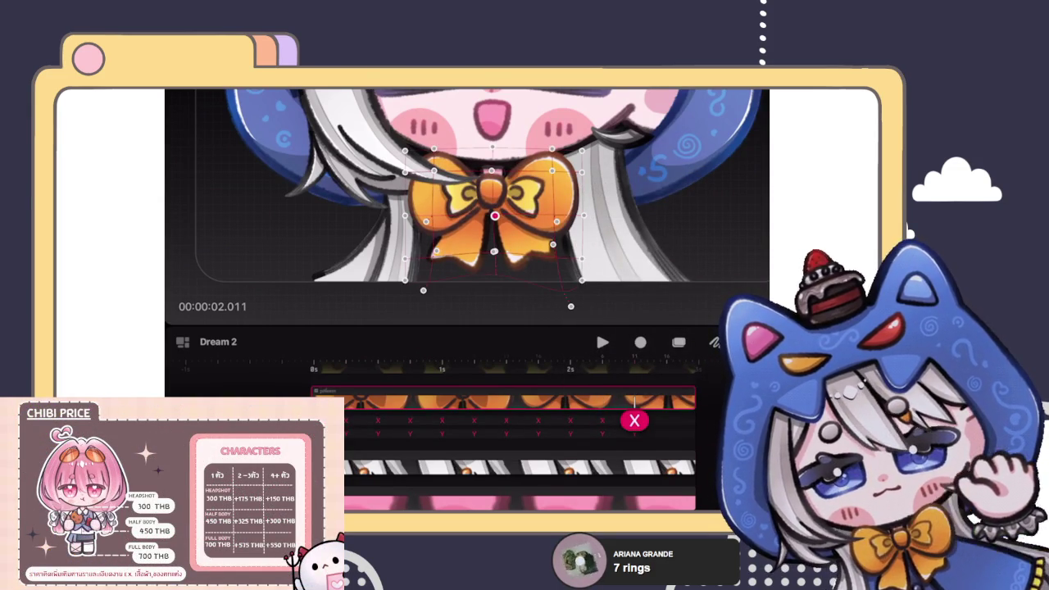
drag(423, 290, 421, 293)
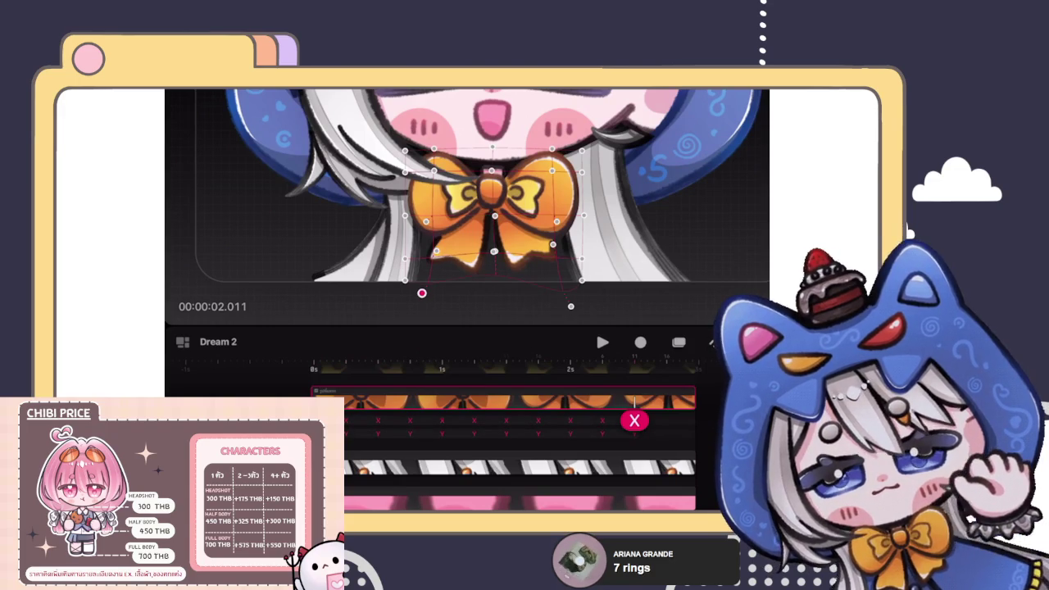
drag(494, 251, 494, 260)
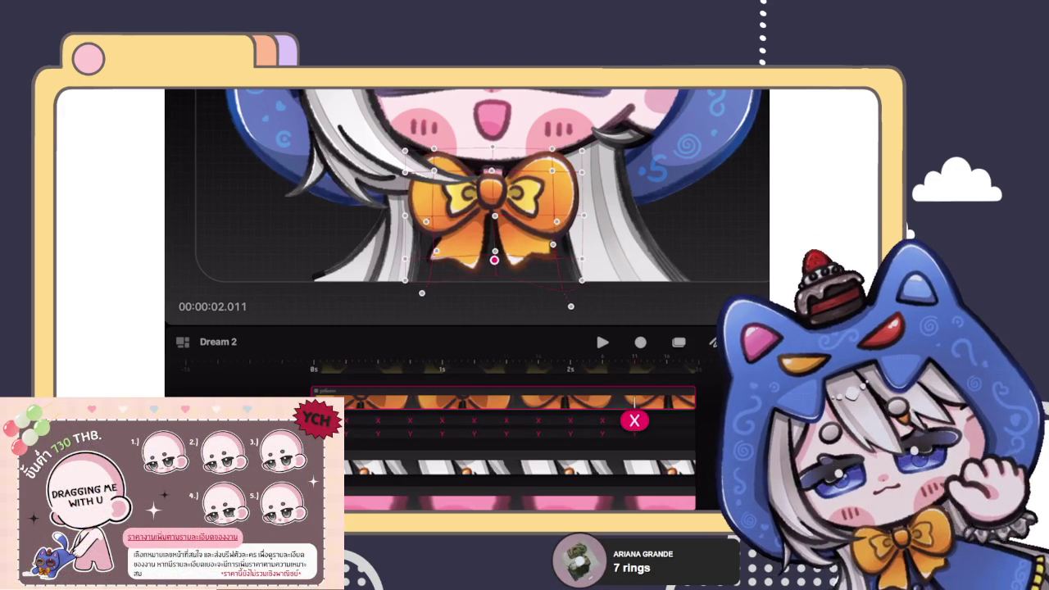
Step: One frame later, lift the bow's centre, lower edge and lower-left side, widening the right
click(660, 420)
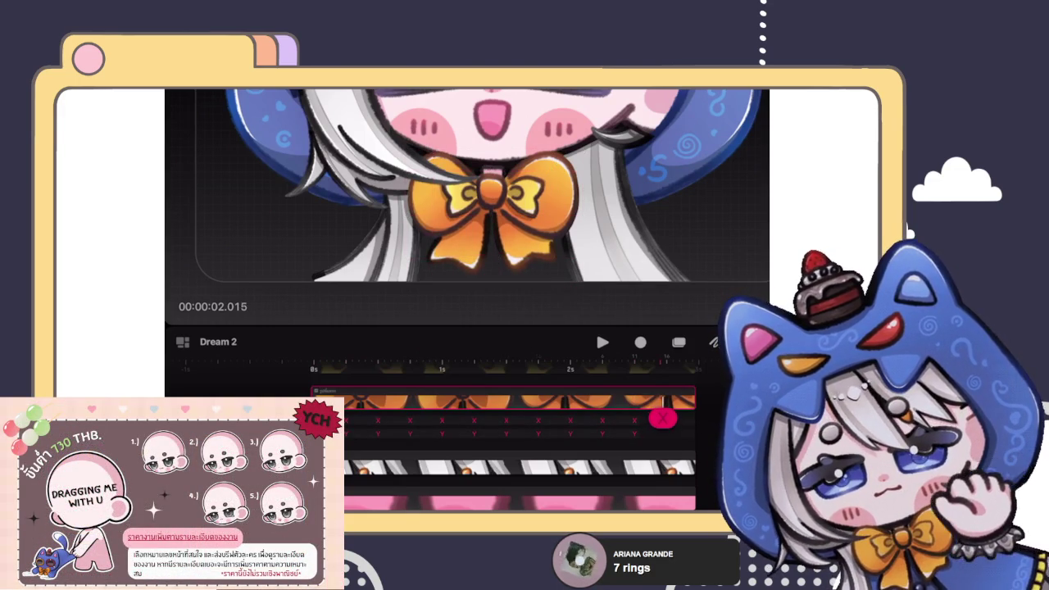
mouse_move(660, 421)
mouse_down()
mouse_move(596, 414)
mouse_move(666, 417)
mouse_up()
click(666, 417)
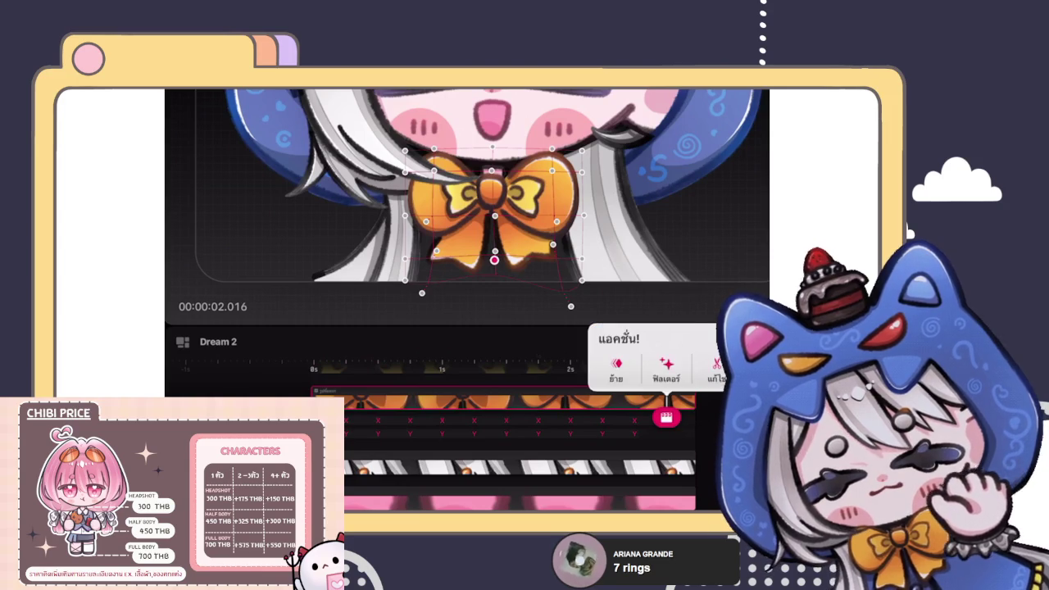
click(647, 187)
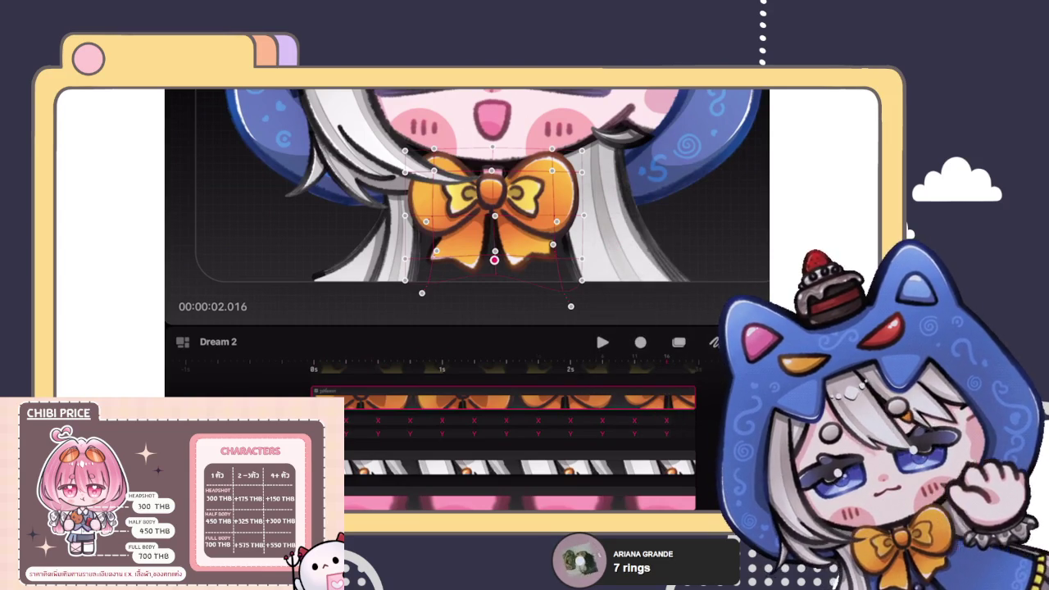
click(666, 419)
click(494, 216)
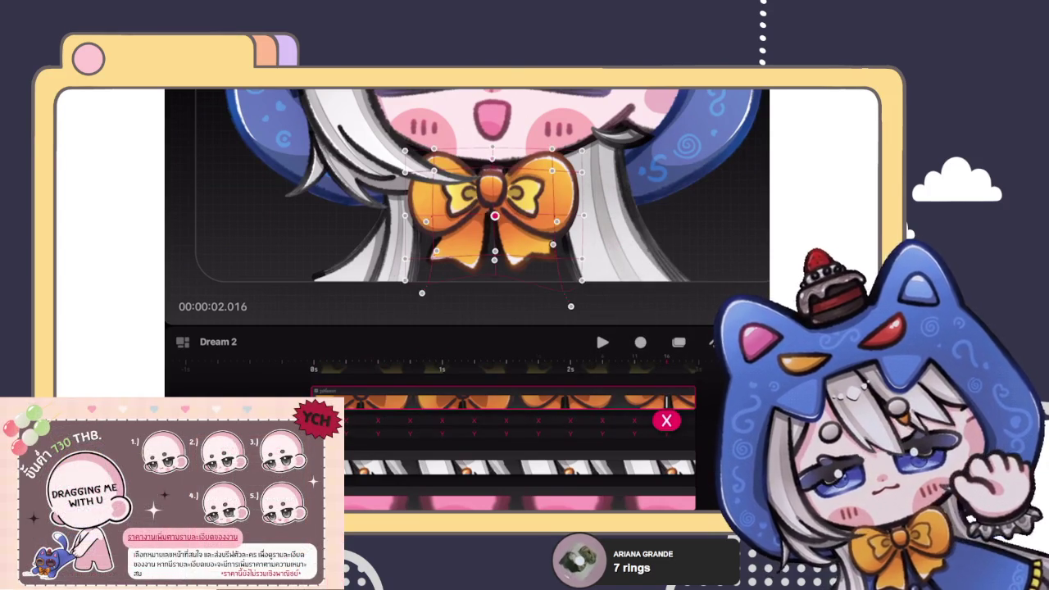
drag(494, 215, 494, 204)
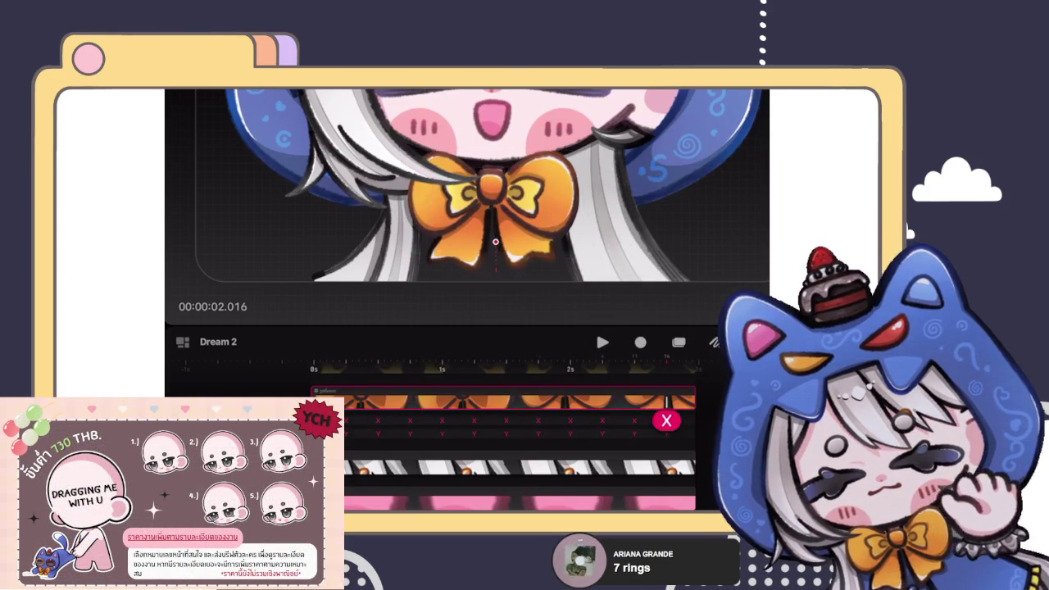
drag(495, 250, 495, 245)
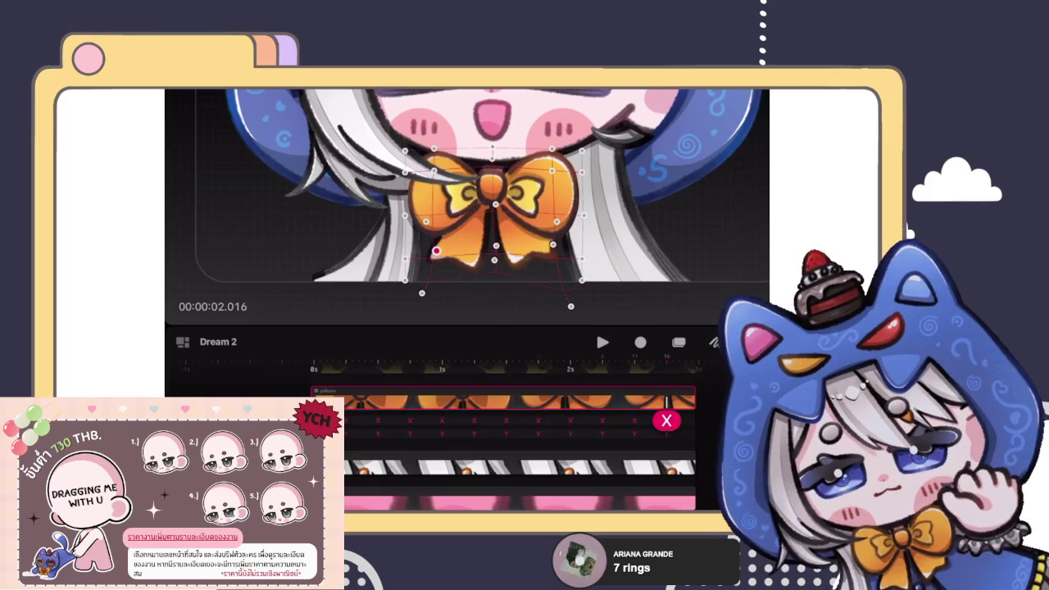
drag(436, 251, 439, 242)
drag(552, 244, 550, 240)
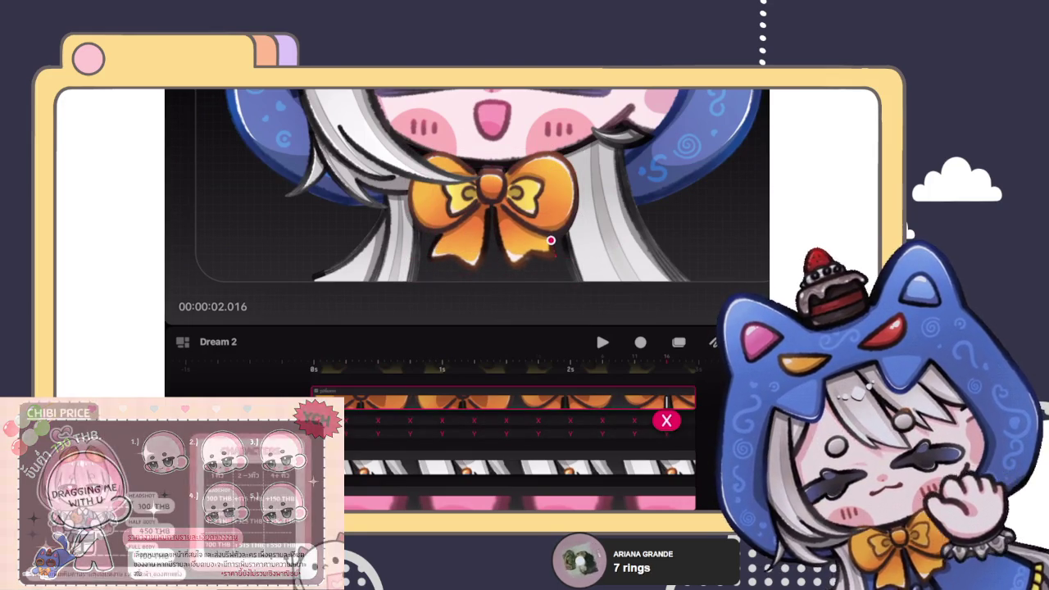
Step: Pull the bow's bottom and lower-right corner down slightly, then play the animation
click(666, 419)
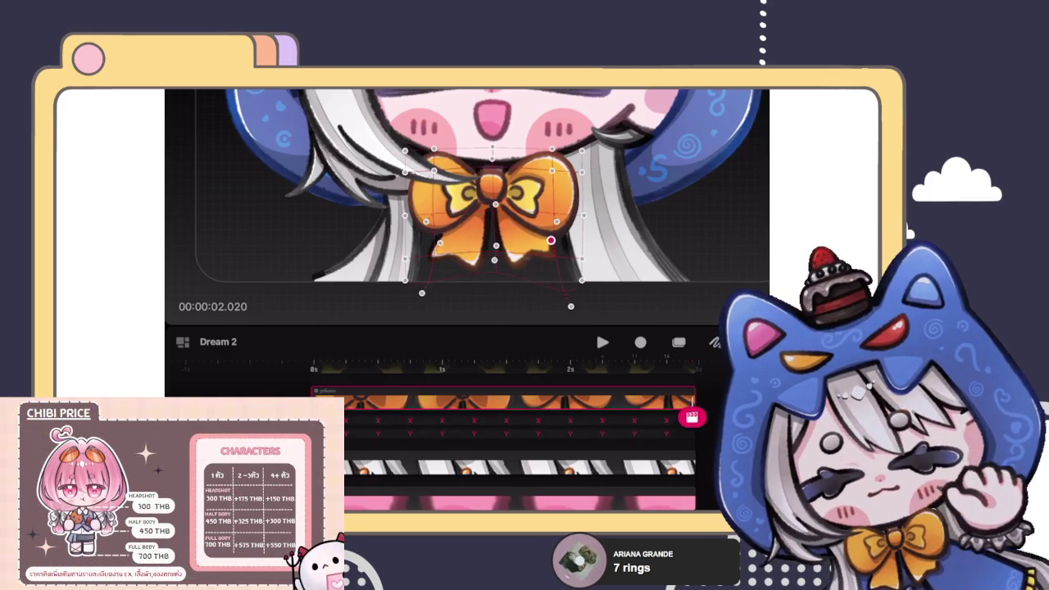
key(Escape)
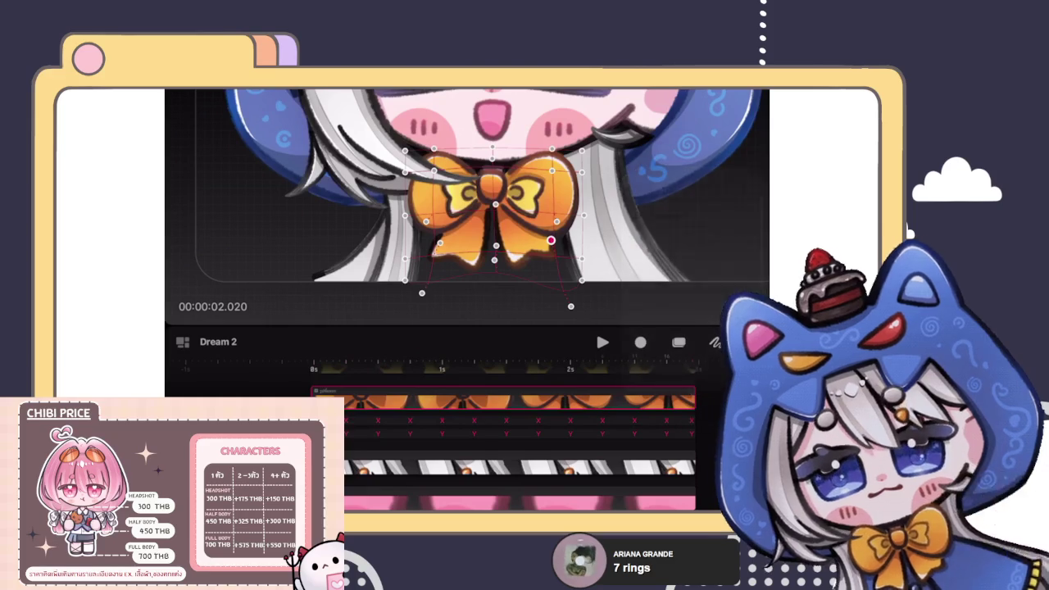
click(492, 165)
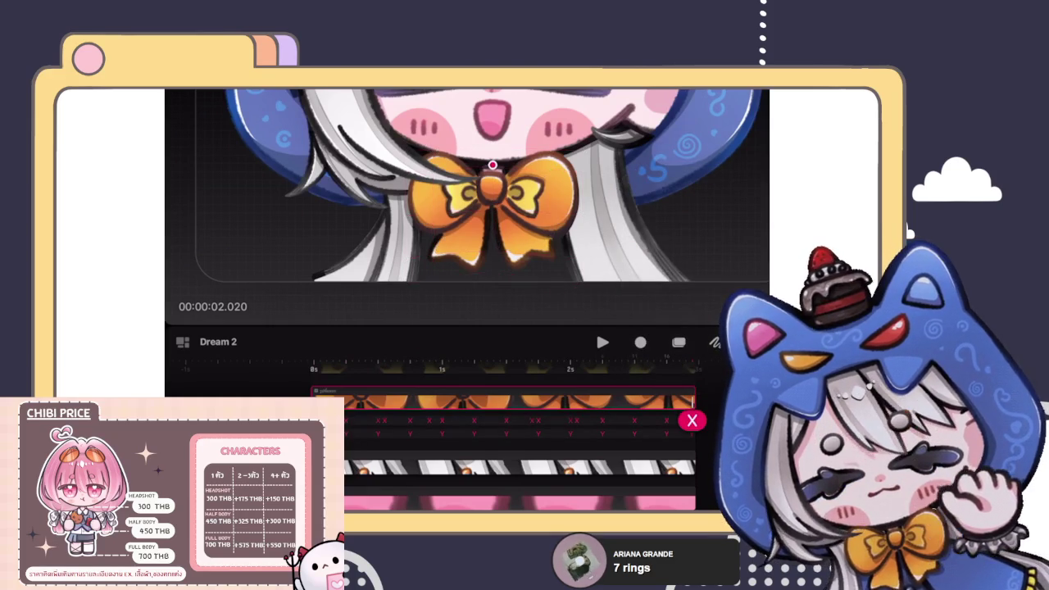
click(493, 268)
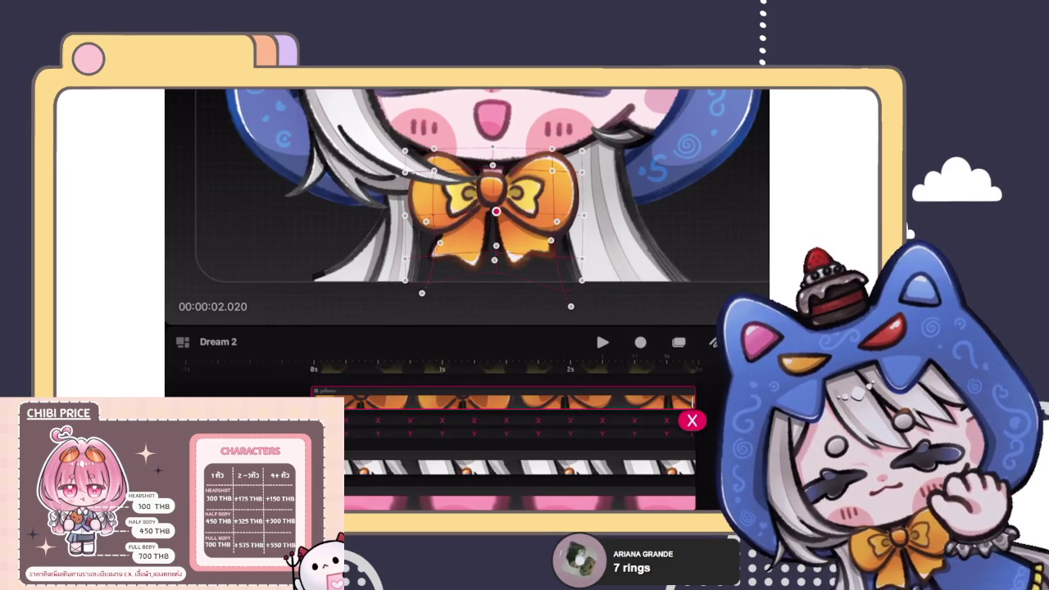
click(493, 267)
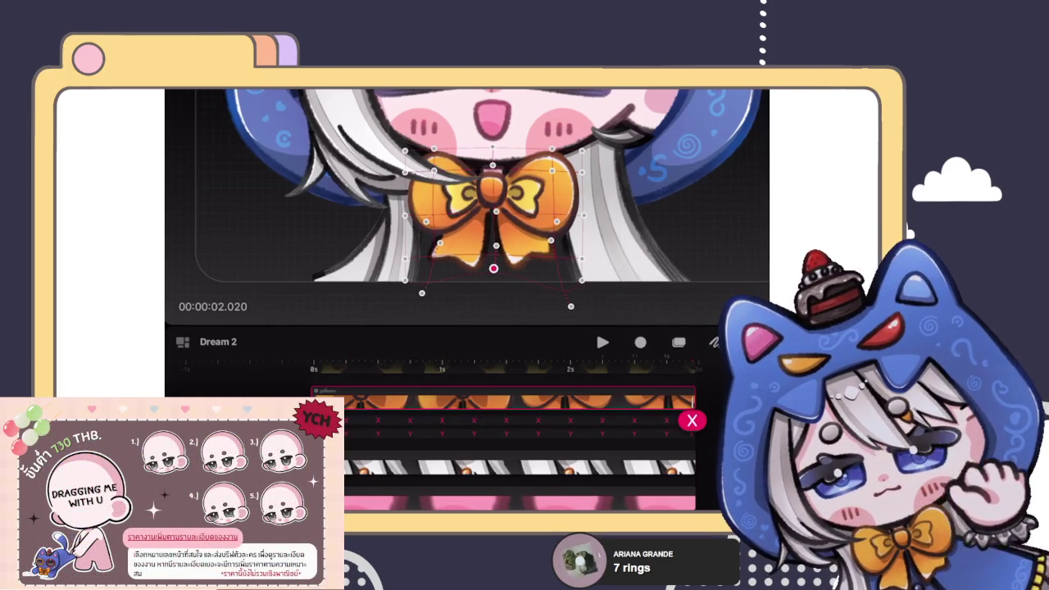
drag(421, 293, 419, 296)
drag(571, 307, 572, 312)
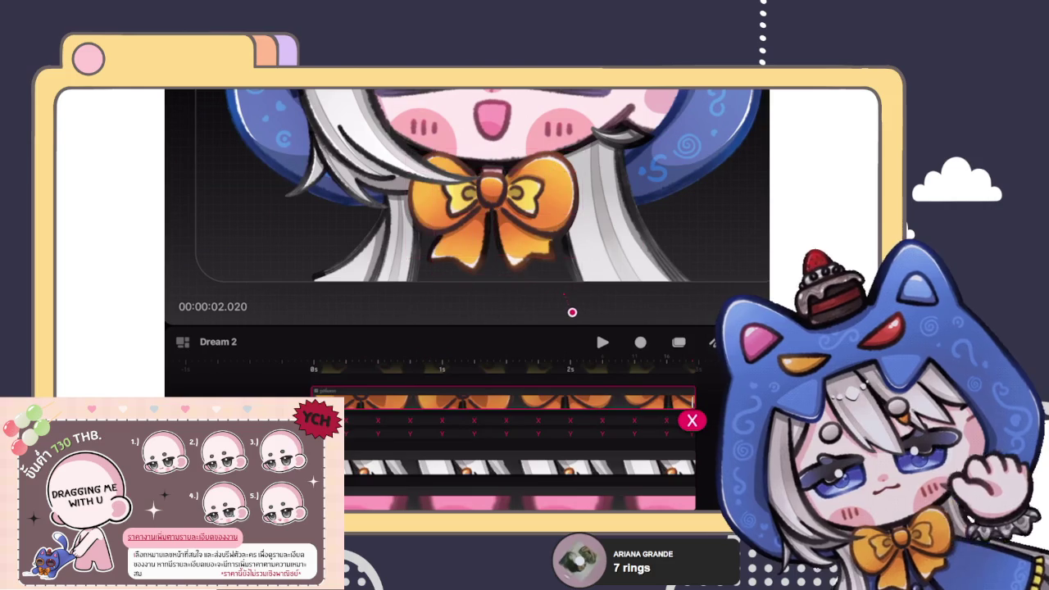
key(space)
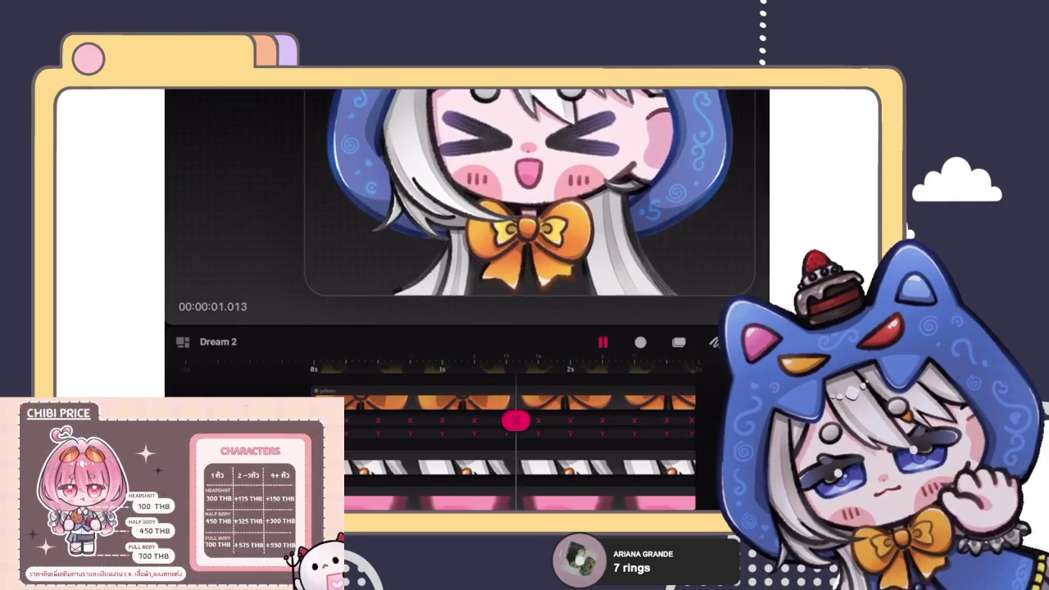
Step: Stop playback, tilt the bow slightly at 0:00 and move its pivot lower on the bow
key(space)
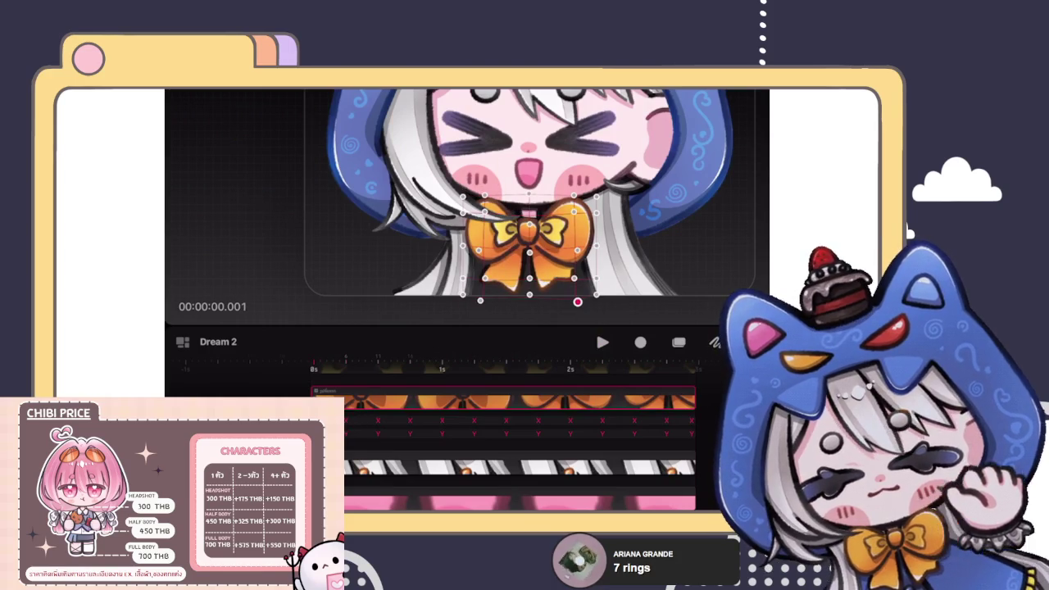
drag(577, 301, 573, 289)
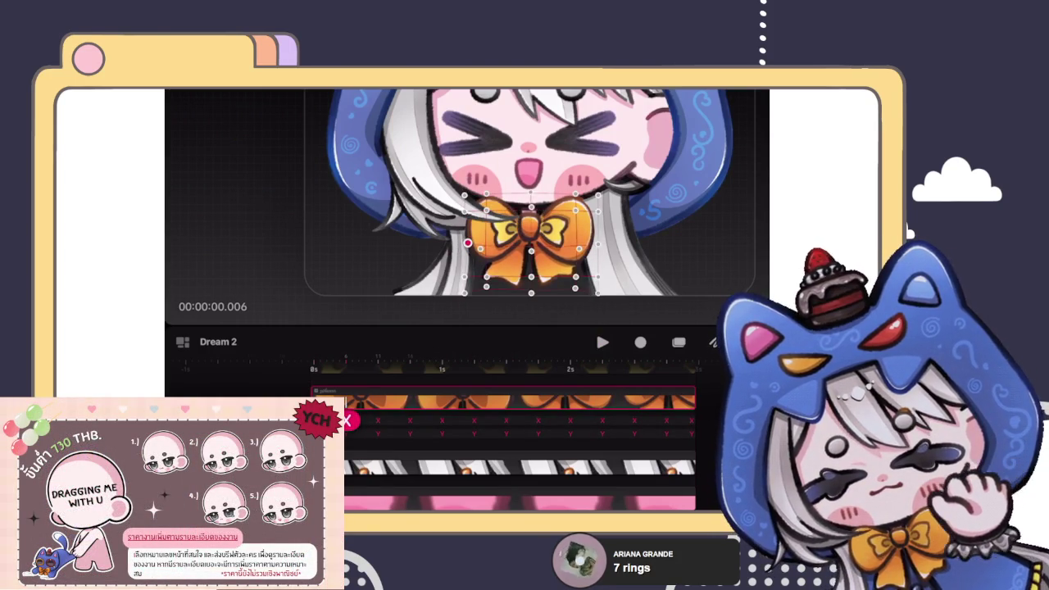
scroll(540, 230, up, 2)
mouse_move(469, 224)
mouse_down()
mouse_move(460, 264)
mouse_move(630, 266)
mouse_up()
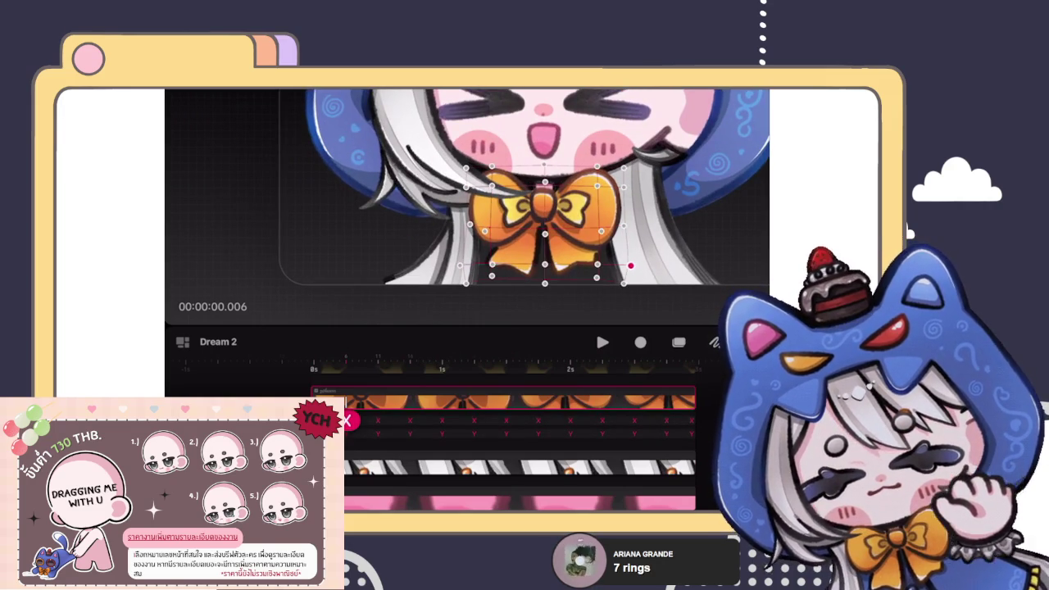
mouse_move(348, 420)
mouse_down()
mouse_move(564, 419)
mouse_move(368, 413)
mouse_move(506, 406)
mouse_move(348, 418)
mouse_up()
scroll(508, 189, down, 3)
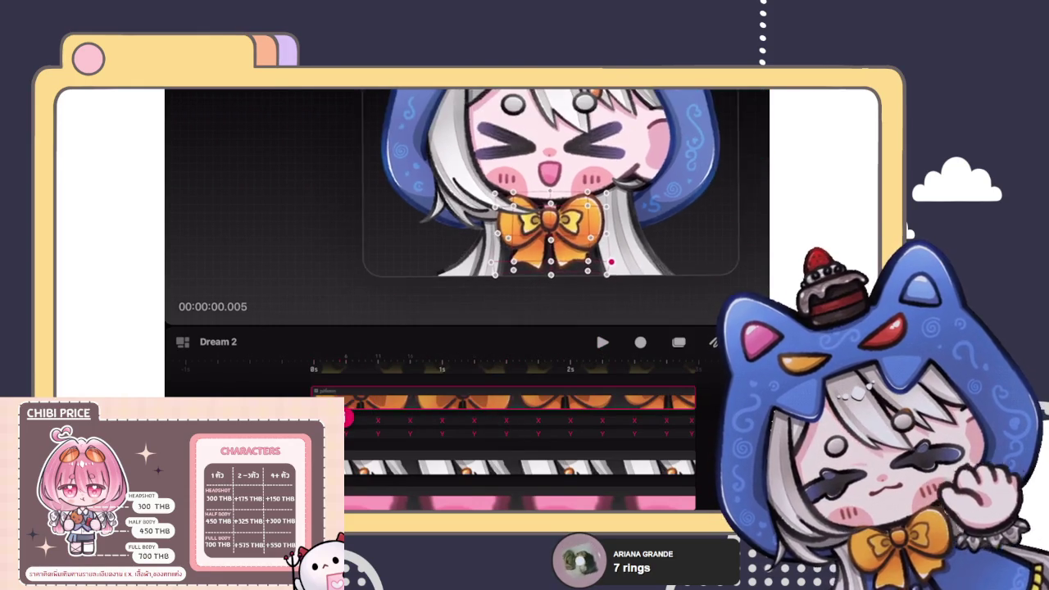
Step: Scroll up to the glowstick tracks, play the whole animation, then return to the one-second mark
scroll(524, 451, up, 2)
scroll(524, 450, up, 2)
scroll(525, 451, up, 2)
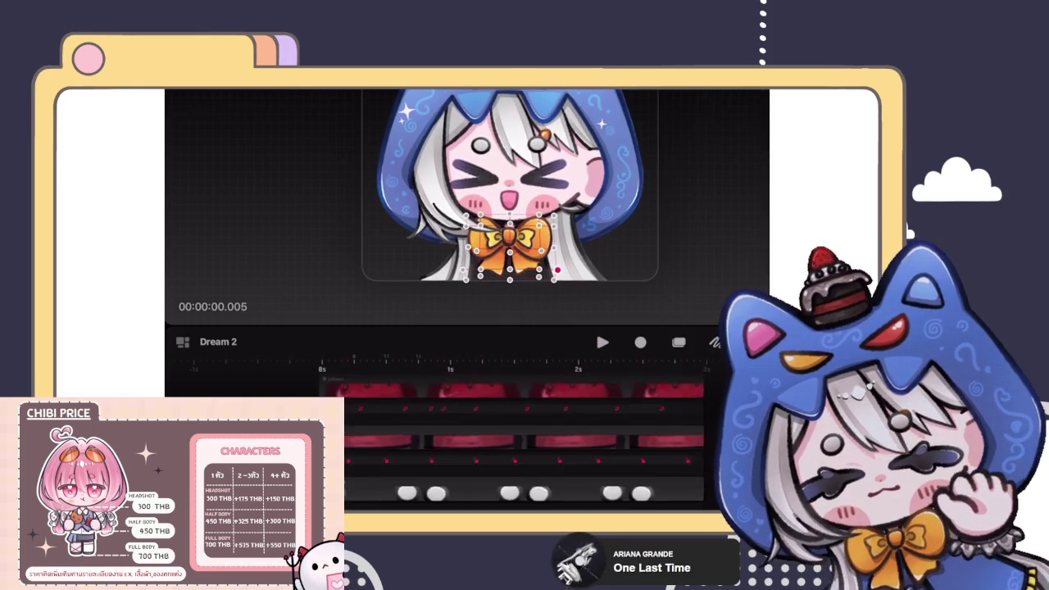
scroll(524, 451, up, 2)
scroll(524, 451, up, 2)
scroll(524, 451, up, 2)
scroll(524, 451, up, 2)
scroll(524, 451, up, 2)
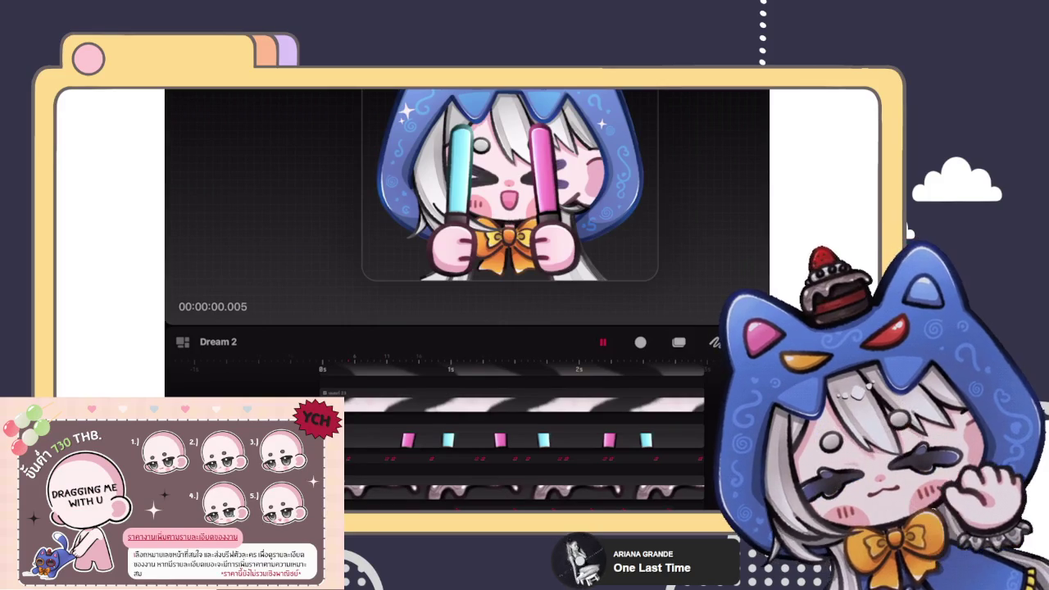
key(space)
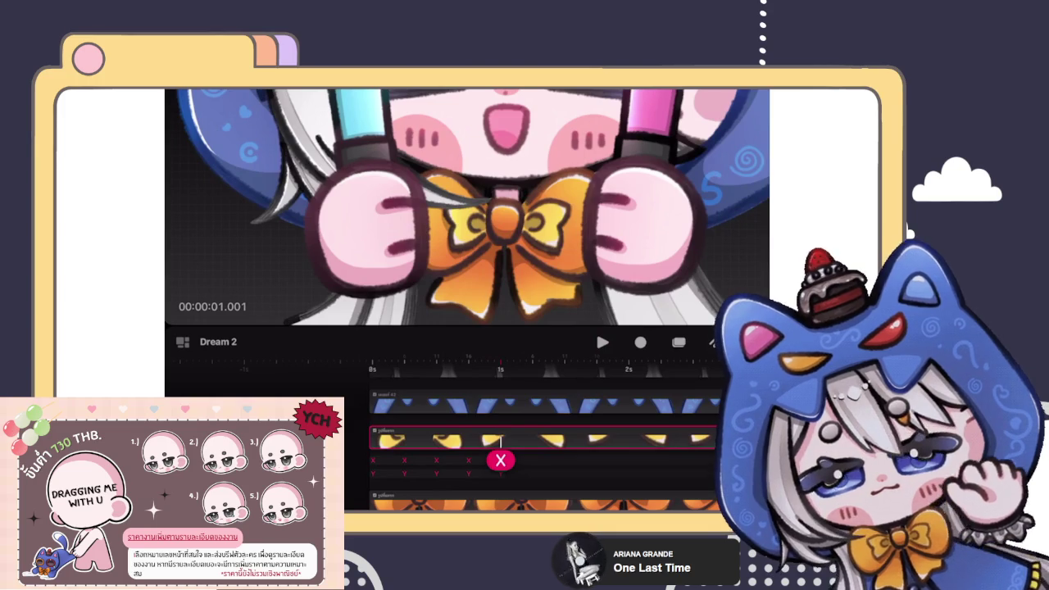
drag(501, 460, 533, 456)
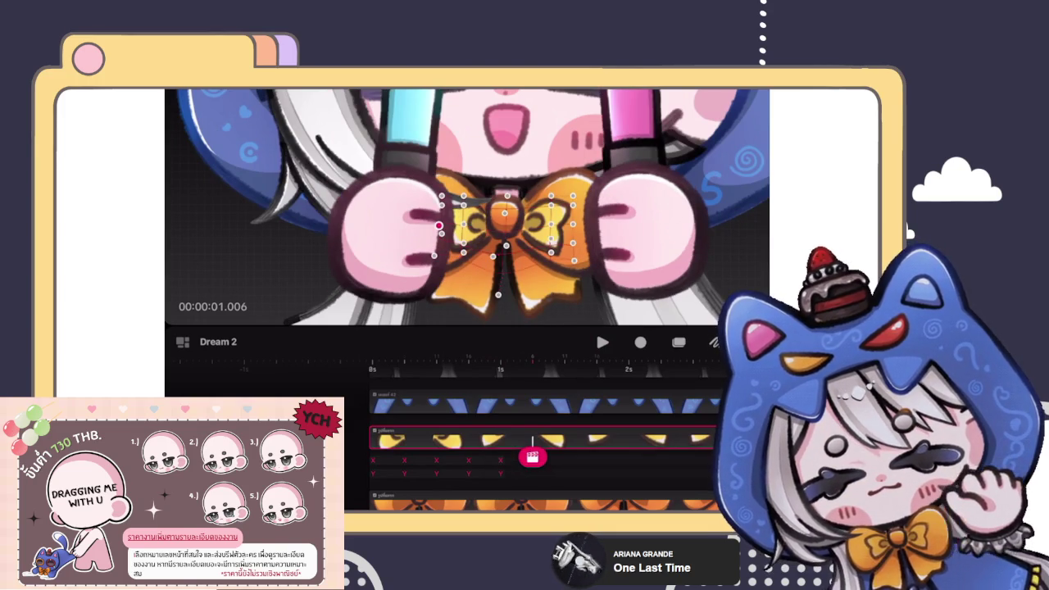
Step: Switch the bow to warp mode and lift its lower-centre point upward
click(532, 440)
click(480, 407)
click(496, 302)
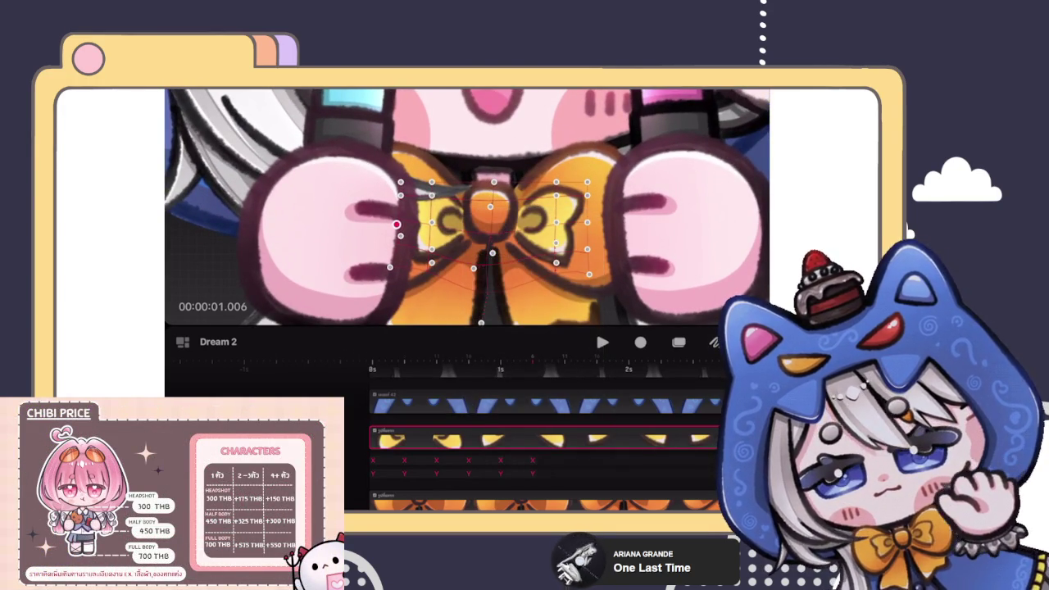
drag(493, 252, 496, 227)
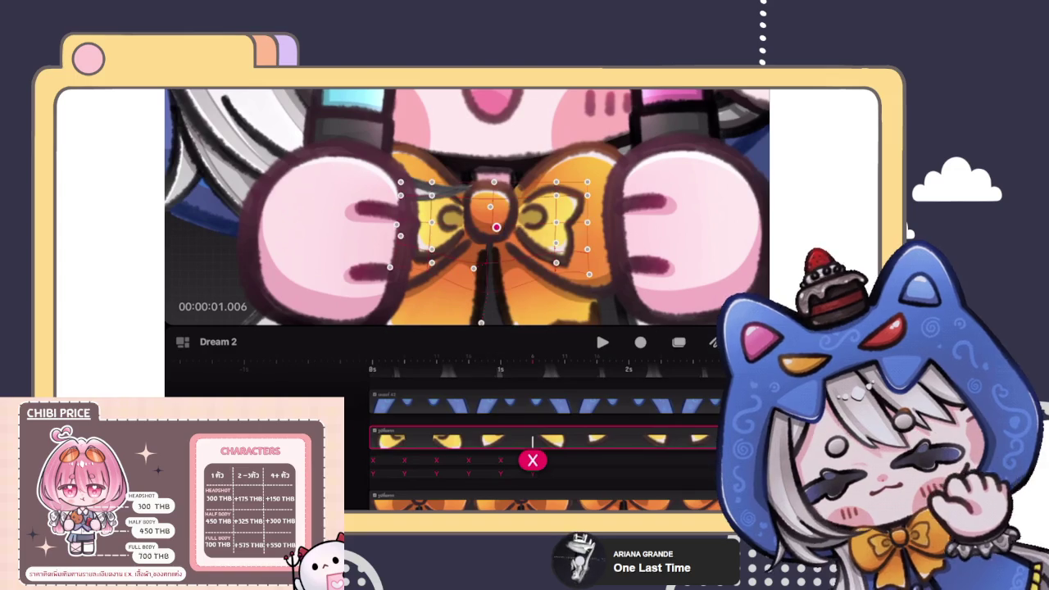
click(431, 243)
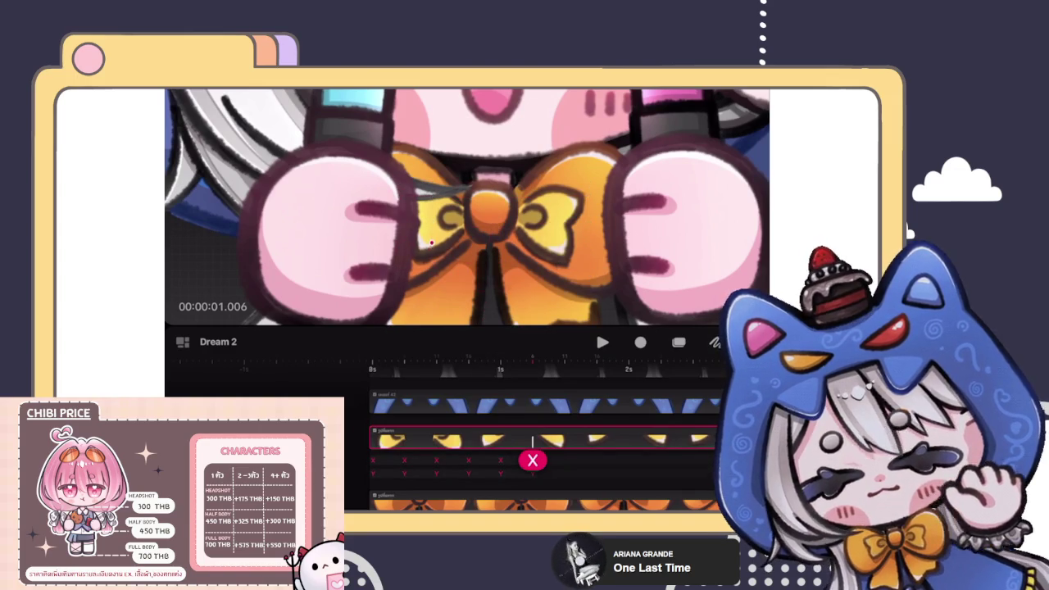
click(431, 242)
click(556, 257)
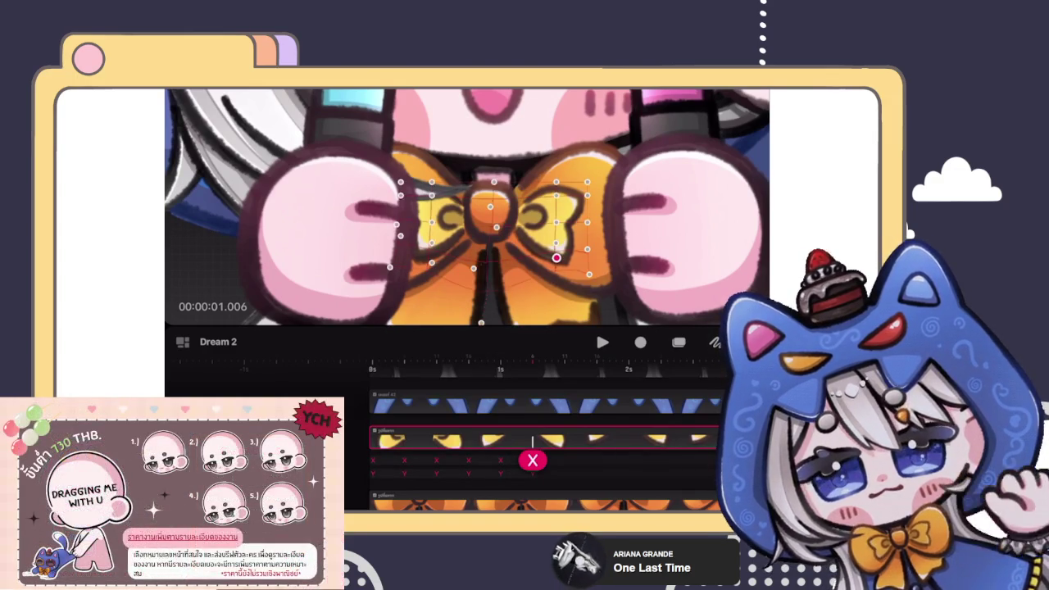
Step: Nudge the bow's top-left and top-right wing points and add a keyframe at the playhead
click(556, 182)
drag(556, 182, 554, 185)
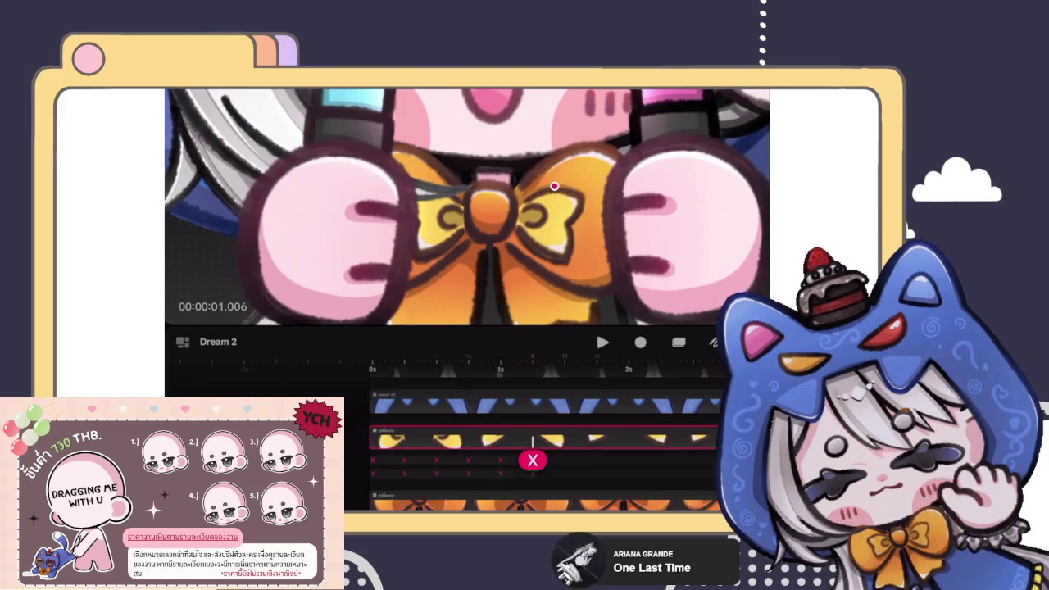
click(431, 182)
drag(431, 182, 432, 185)
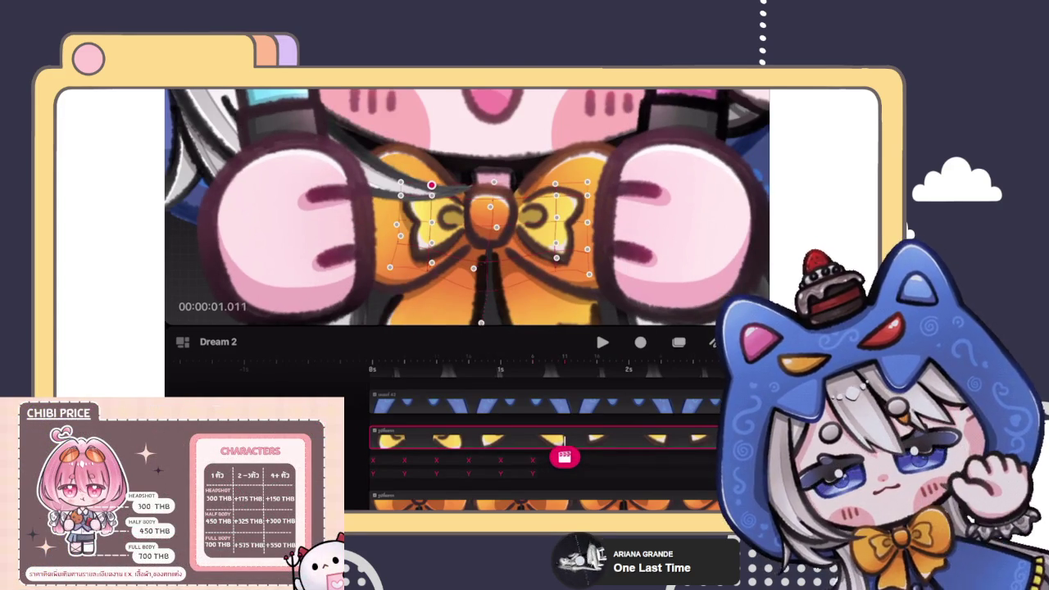
click(564, 457)
click(543, 354)
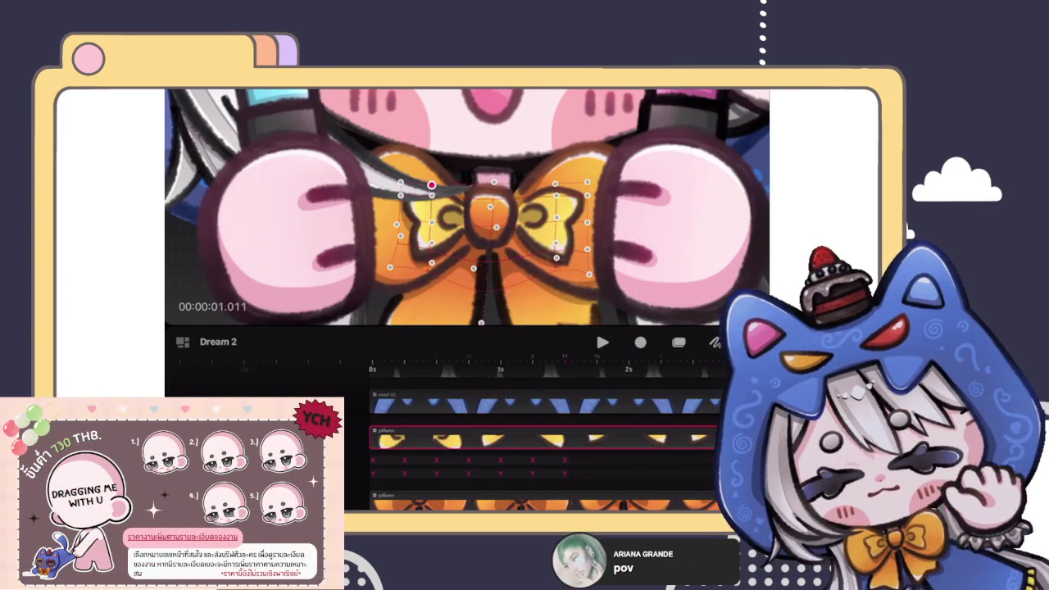
Step: Preview the bow from about one second, then settle on a frame just past one second
click(565, 460)
click(553, 268)
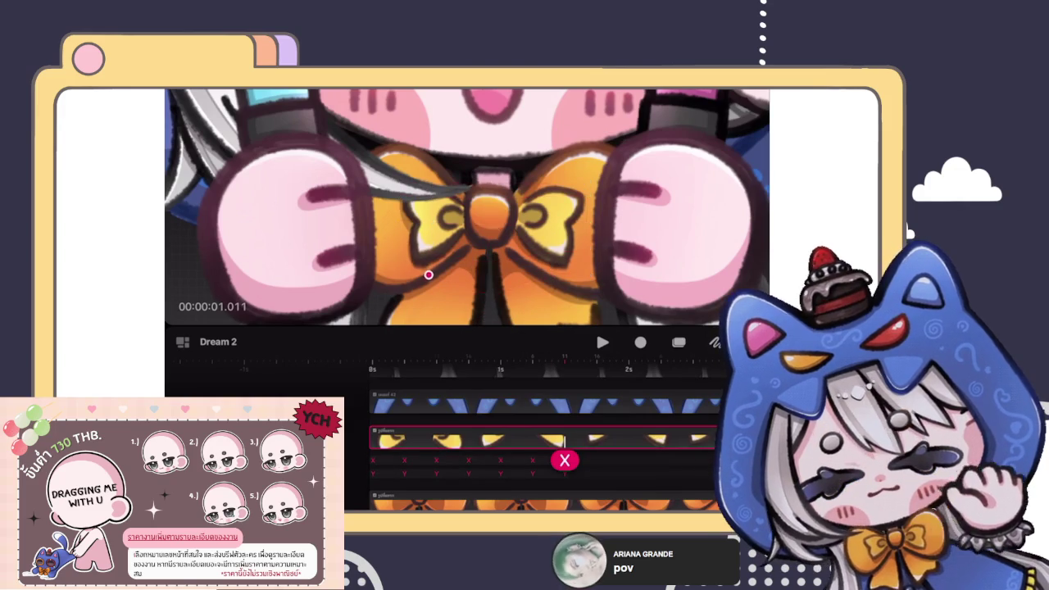
click(491, 246)
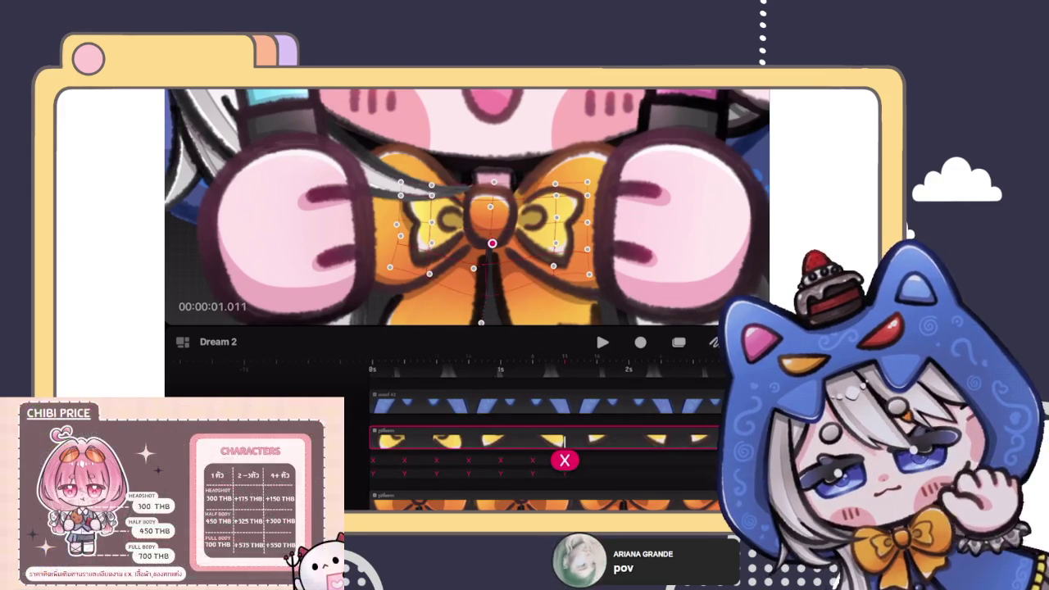
scroll(467, 205, down, 5)
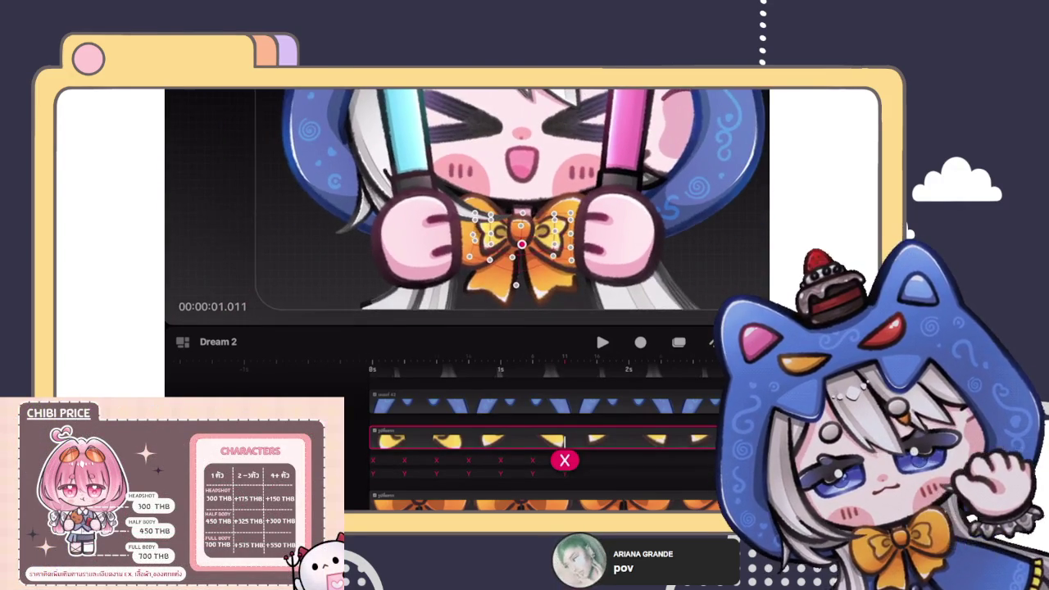
scroll(483, 205, down, 2)
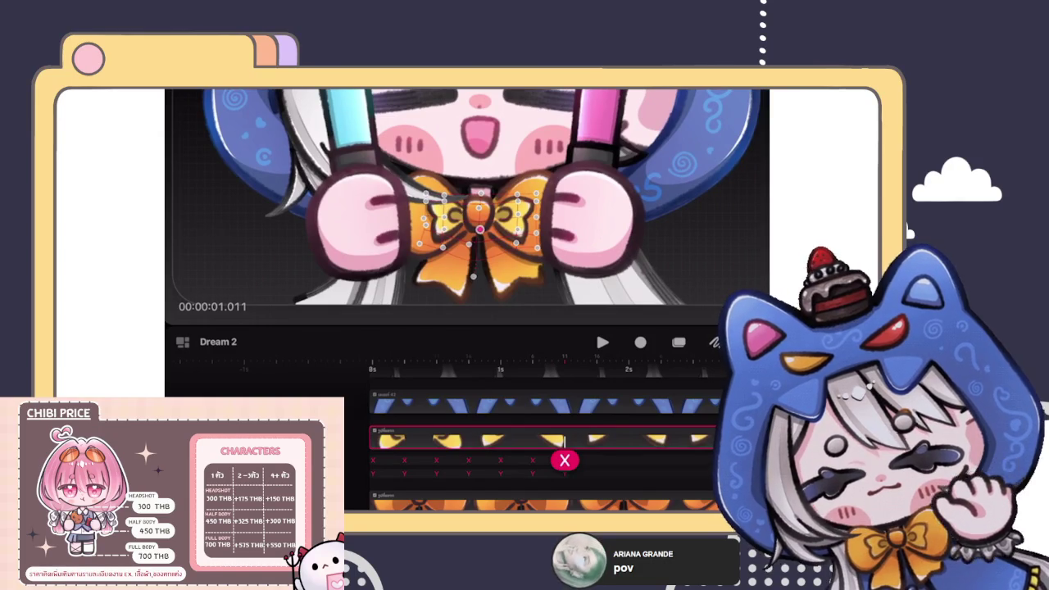
mouse_move(564, 461)
mouse_down()
mouse_move(477, 444)
mouse_move(496, 430)
mouse_move(348, 433)
mouse_up()
click(602, 341)
click(602, 341)
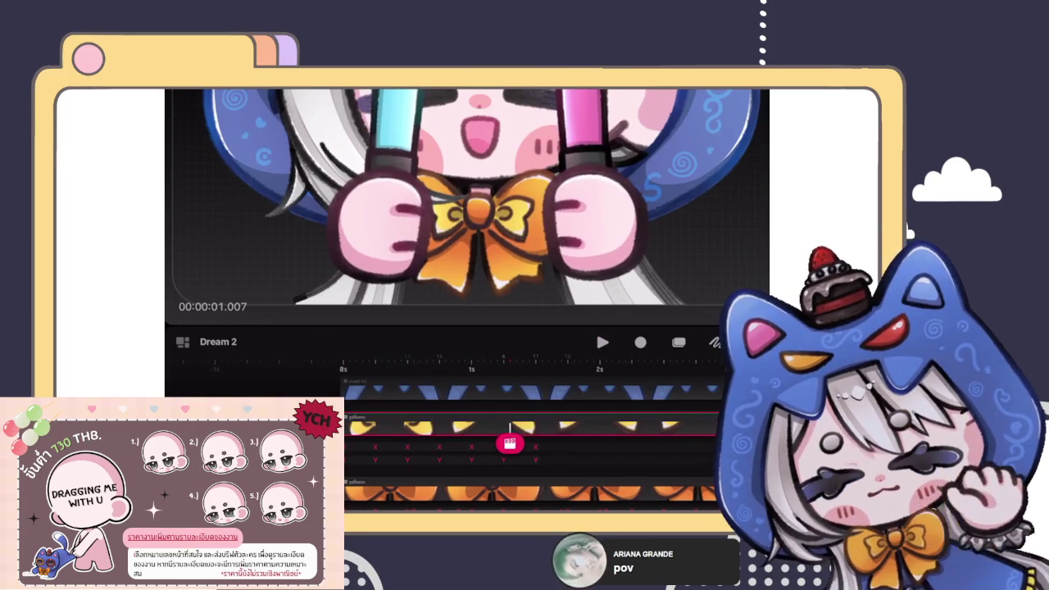
drag(510, 443, 567, 443)
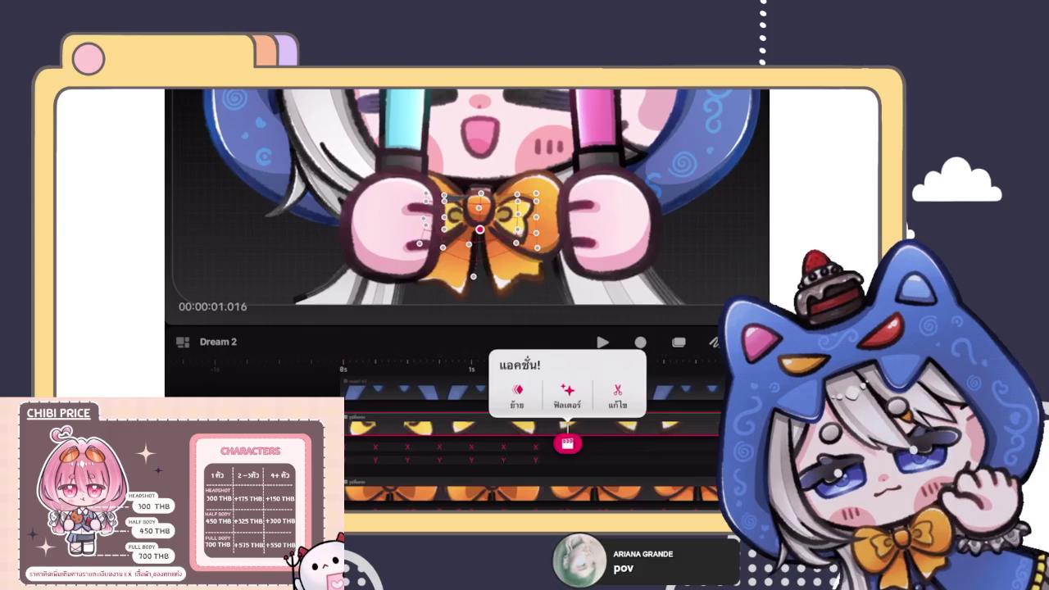
Step: At 1.016 seconds, warp the bow by lifting its knot and pulling the lower-left wing up-left
click(567, 393)
click(557, 217)
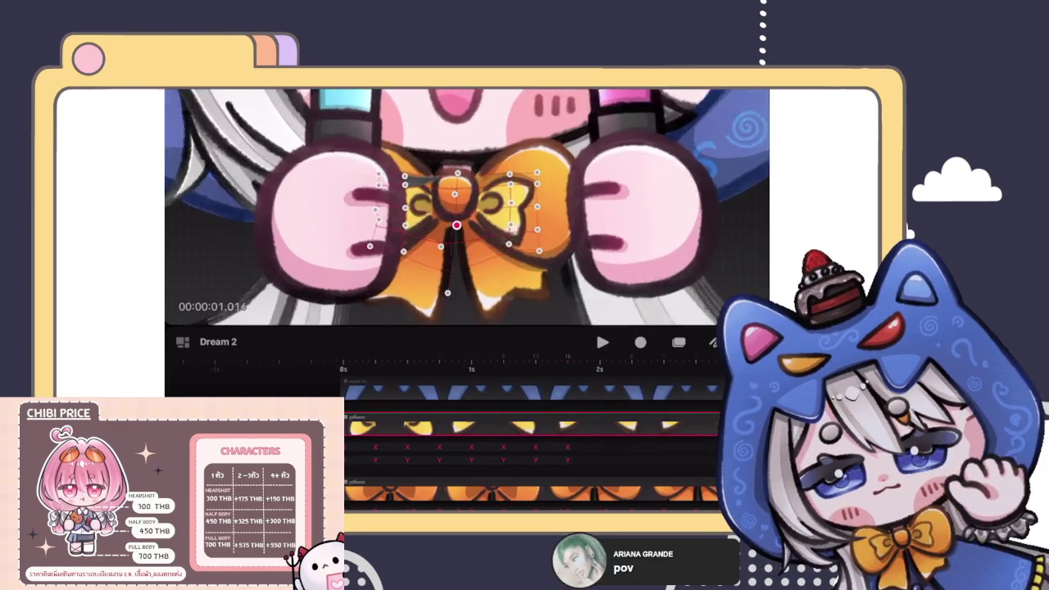
drag(542, 169, 540, 172)
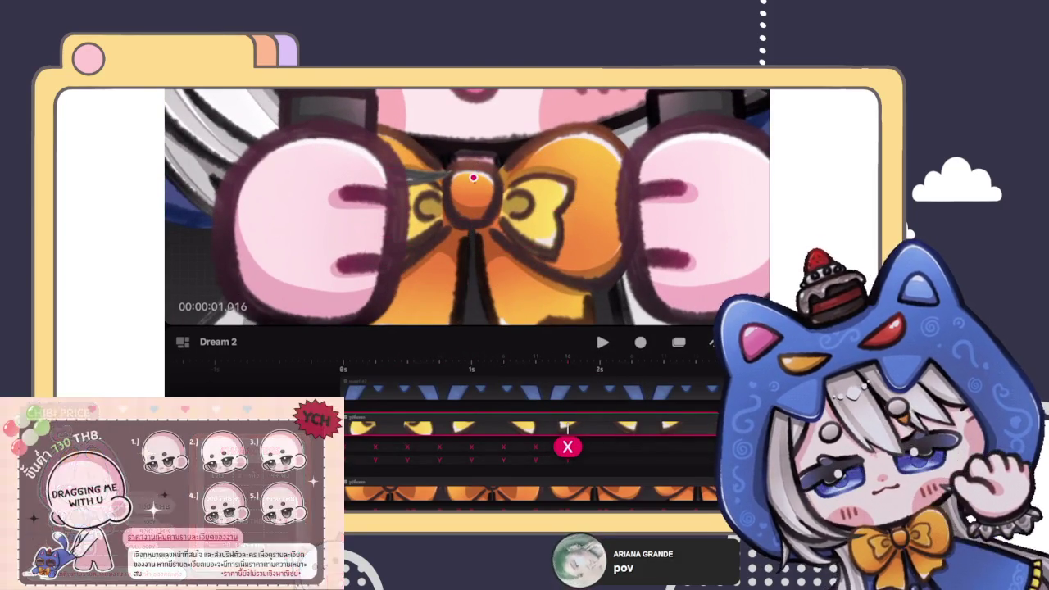
click(473, 168)
mouse_move(473, 235)
mouse_down()
mouse_move(474, 205)
mouse_move(477, 217)
mouse_up()
click(580, 257)
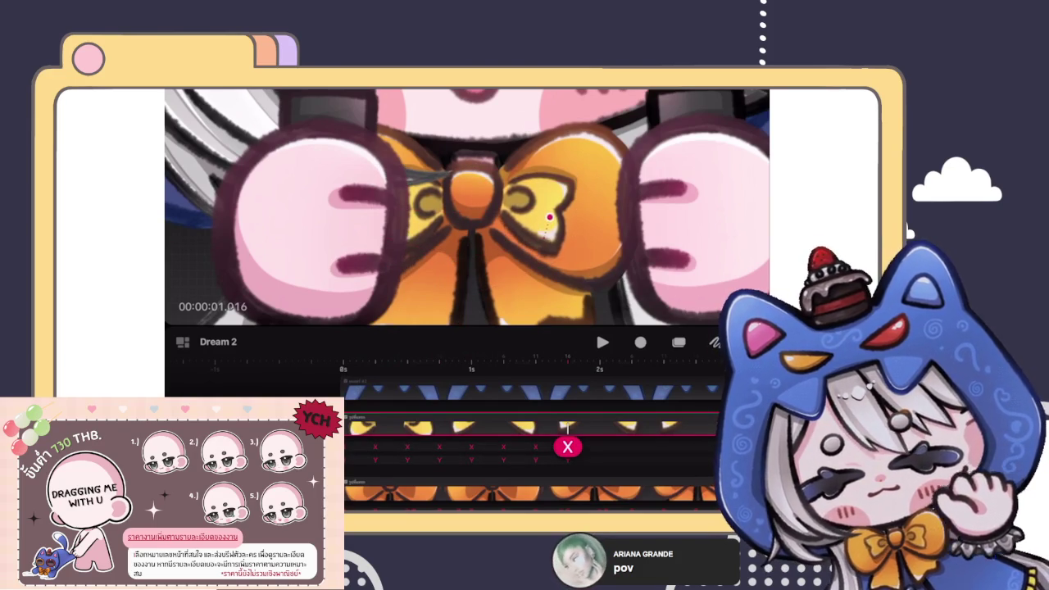
click(546, 217)
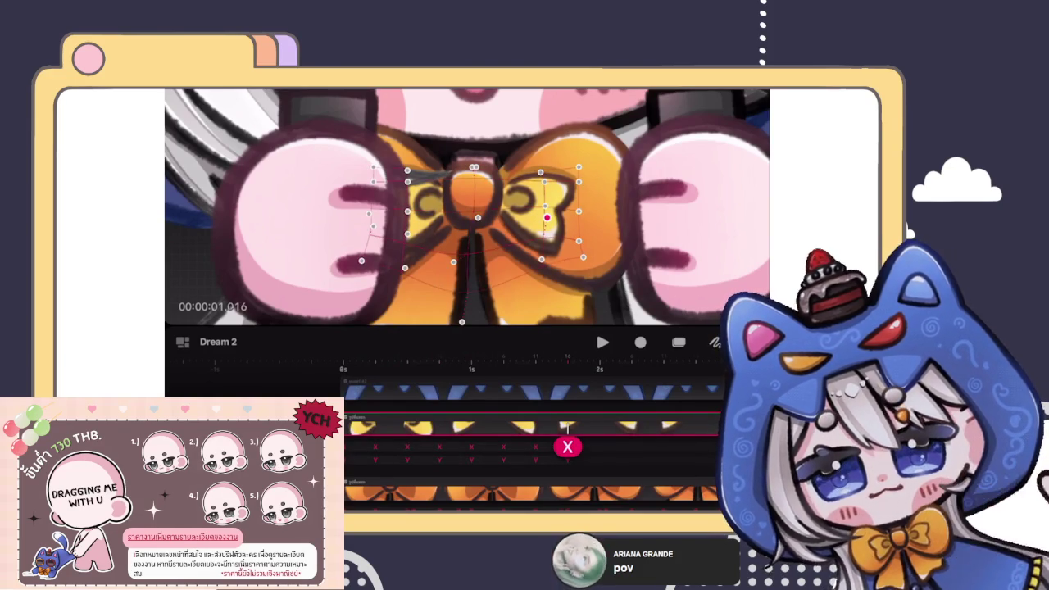
click(407, 225)
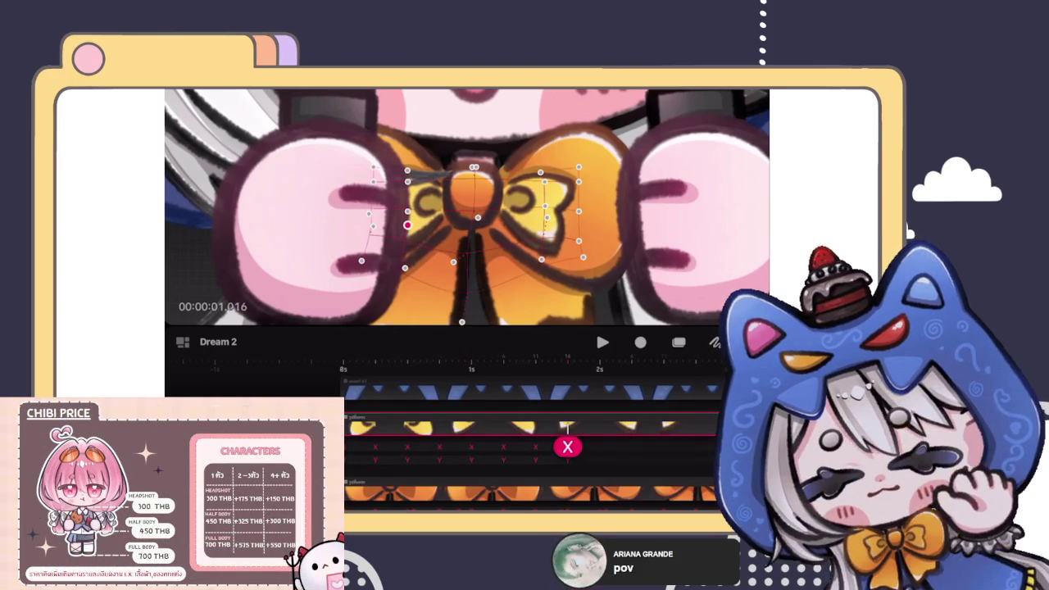
drag(361, 260, 359, 256)
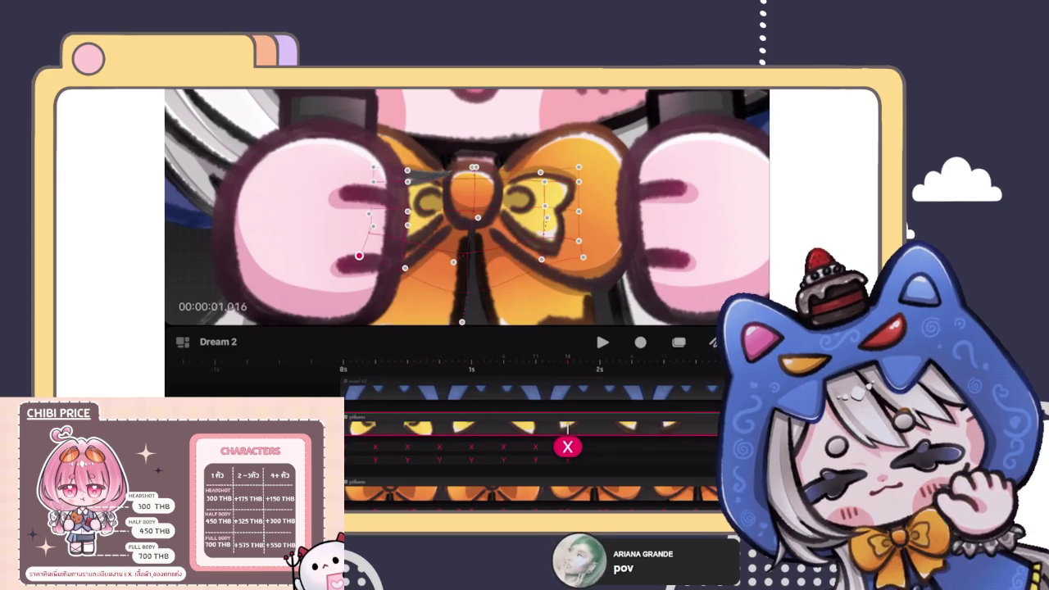
drag(459, 245, 492, 233)
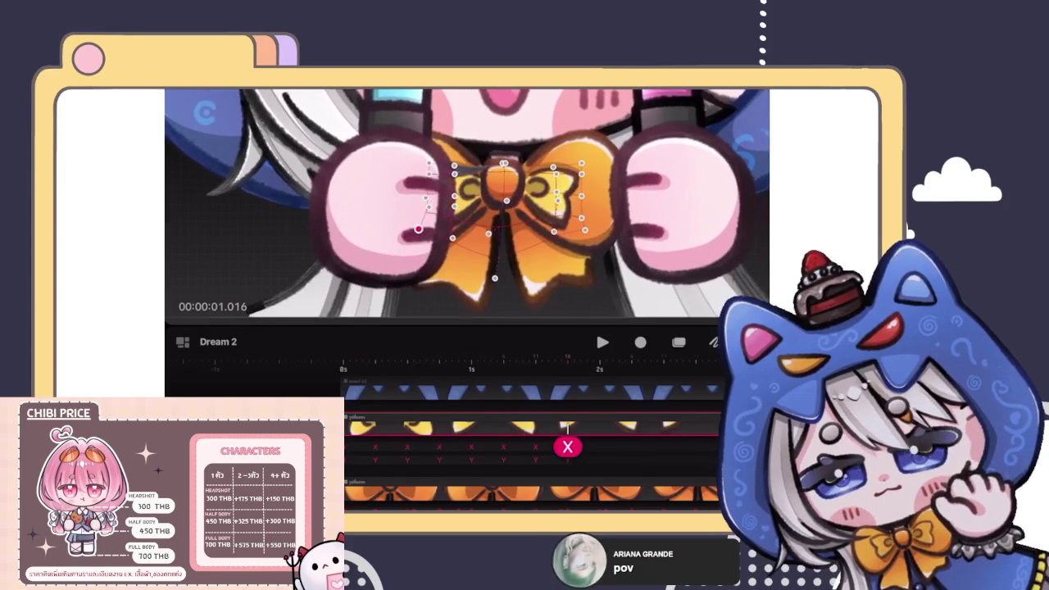
drag(396, 241, 404, 254)
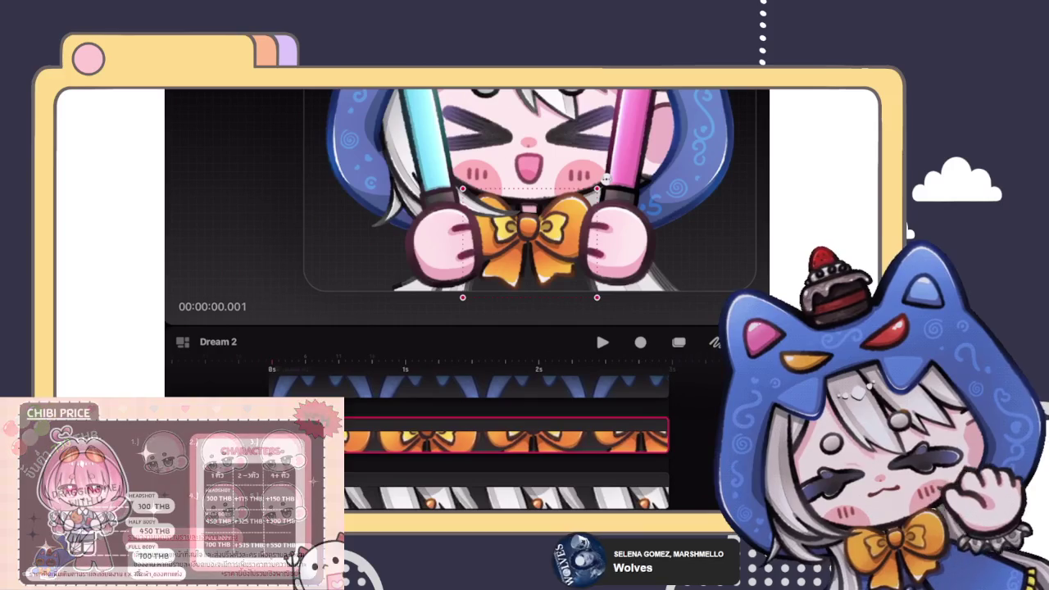
Step: Enter Performance recording mode and start playback to record a new take of Dream 2
click(640, 342)
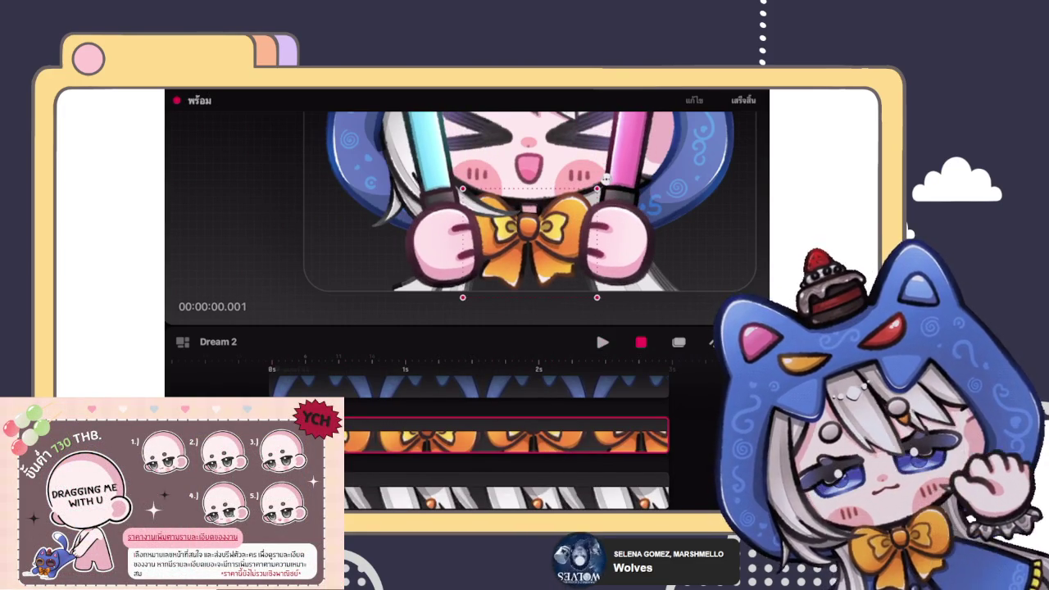
click(217, 341)
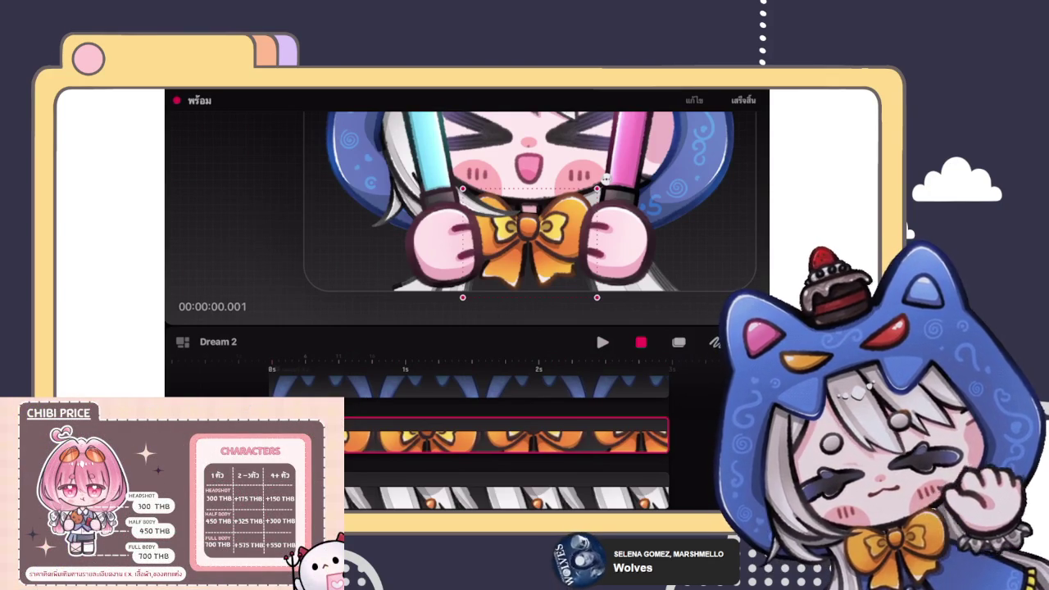
click(217, 342)
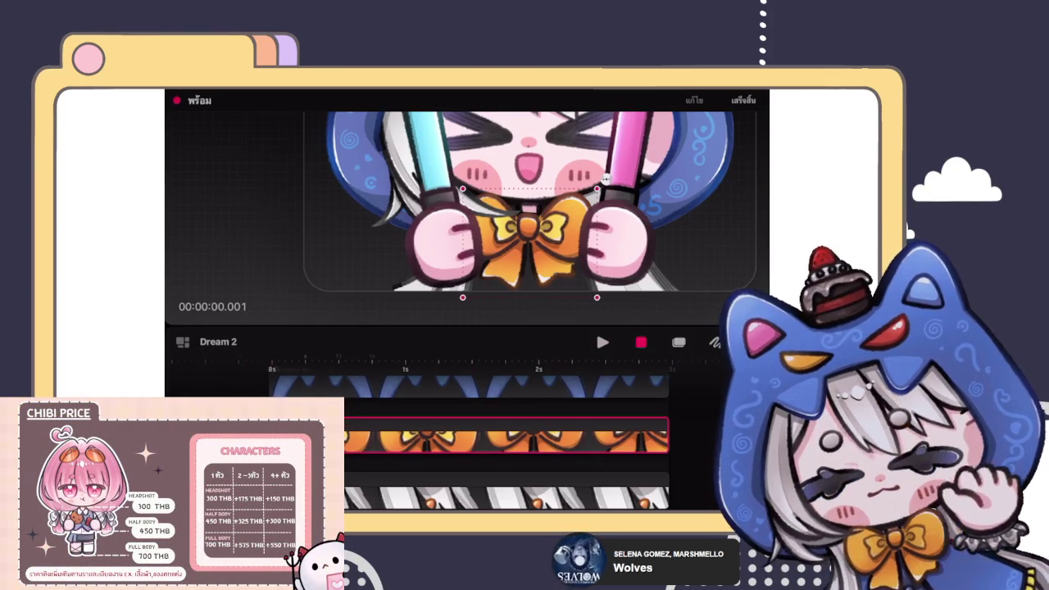
key(space)
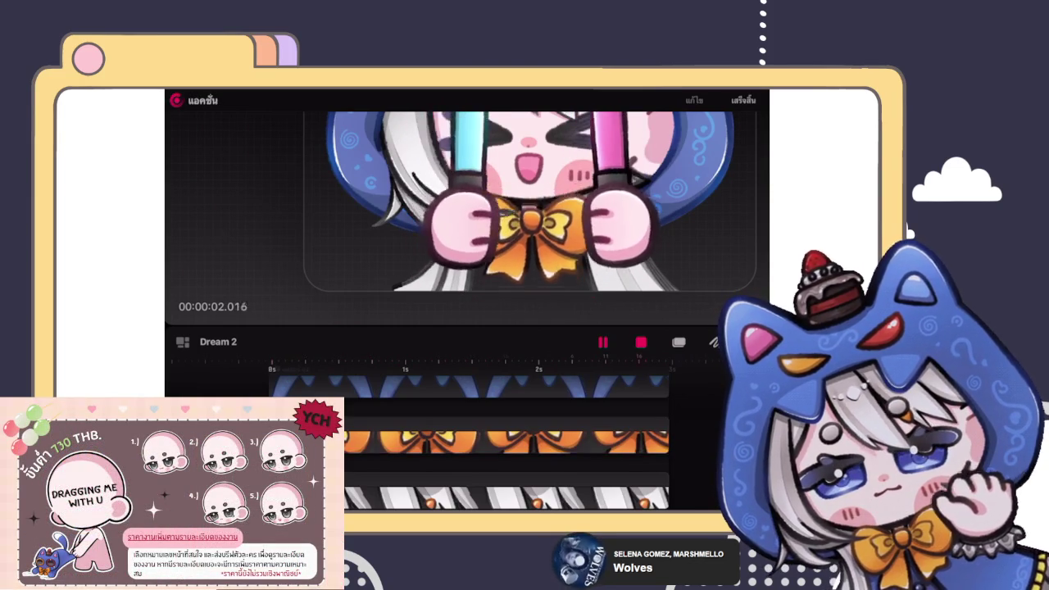
Step: Stop playback with the bow track selected and replay the animation from the start
click(506, 436)
key(space)
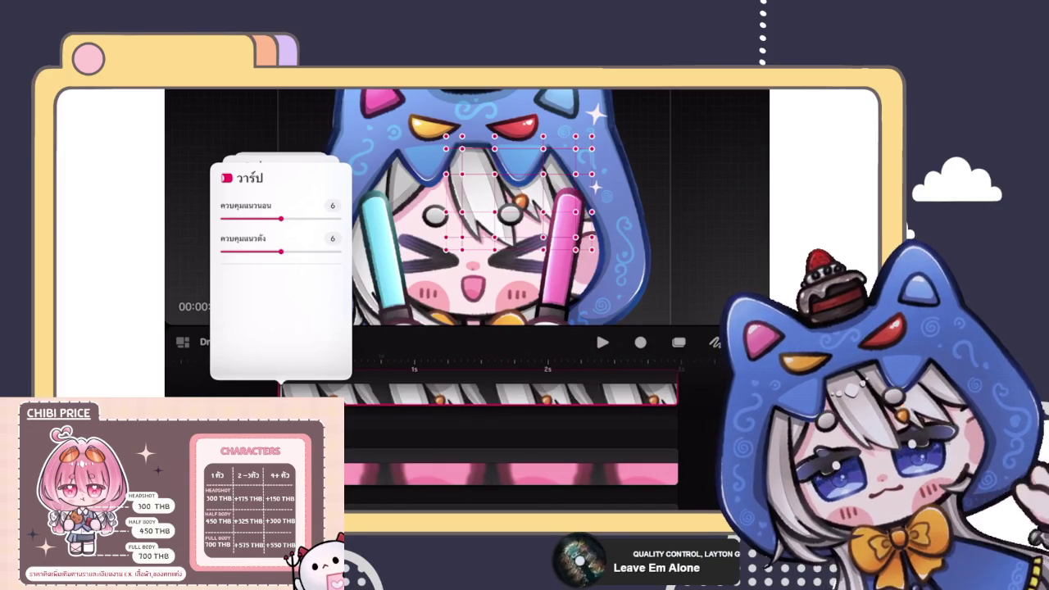
Step: Start a Performance recording of movement on the selected track
click(641, 341)
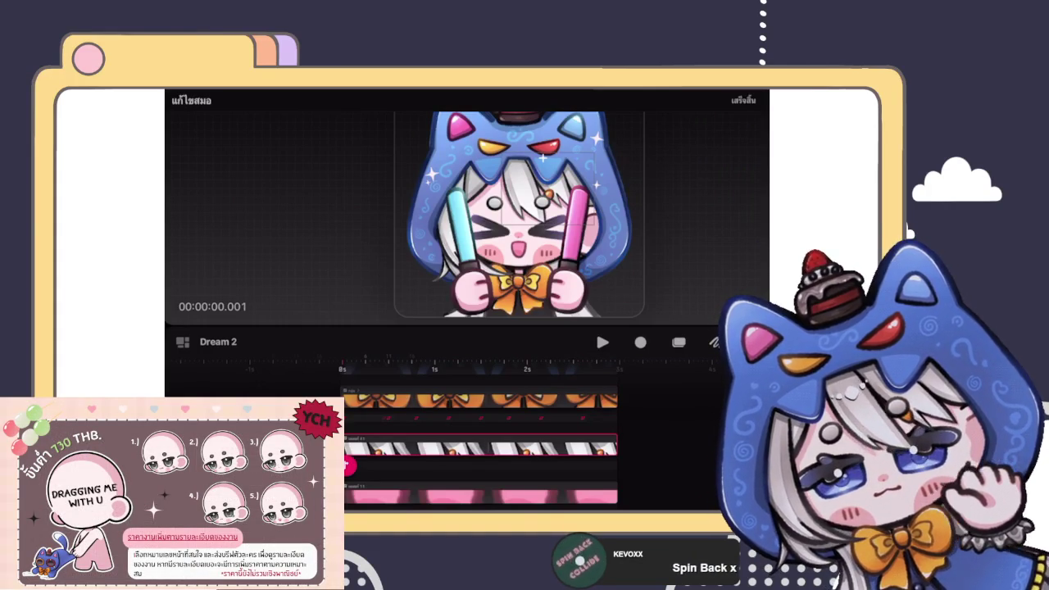
Step: Finish the anchor-point edit and play back the animation
click(743, 100)
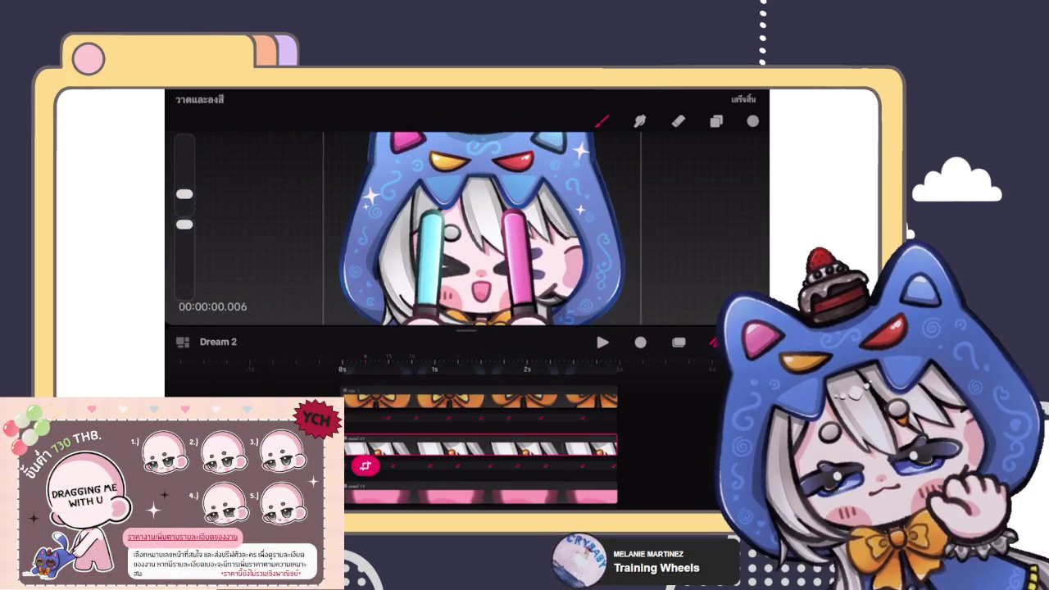
key(space)
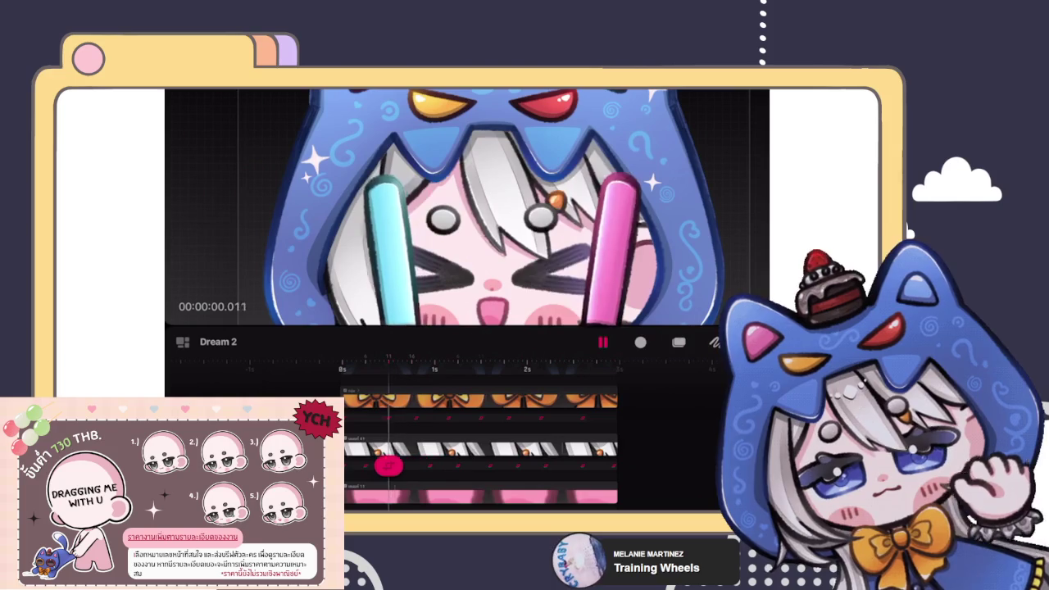
Step: Stop playback one frame back and switch the track keyframe's motion to Warp
key(space)
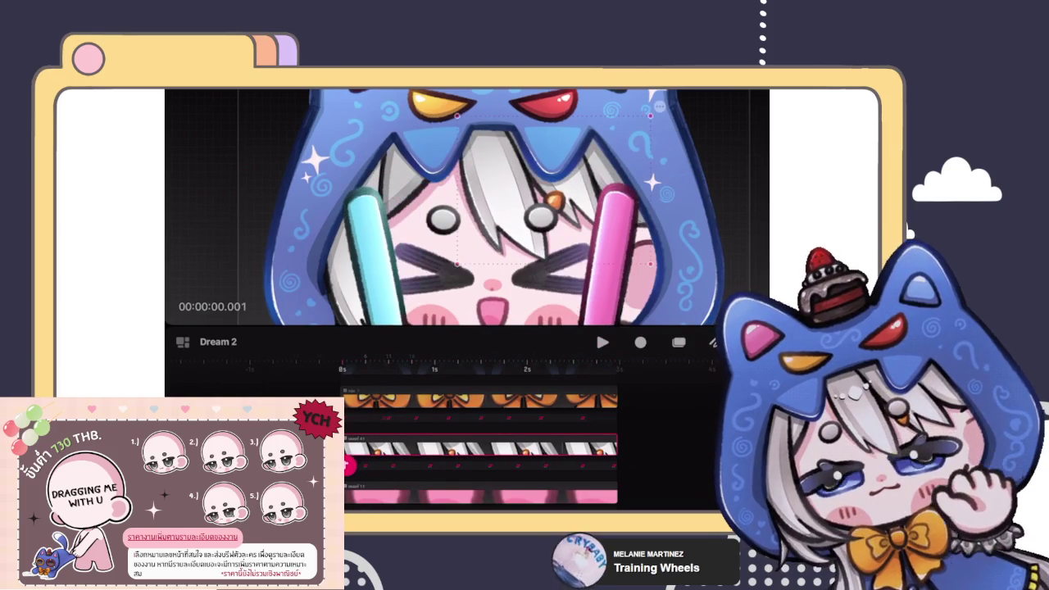
key(Left)
key(Left)
key(Left)
click(354, 463)
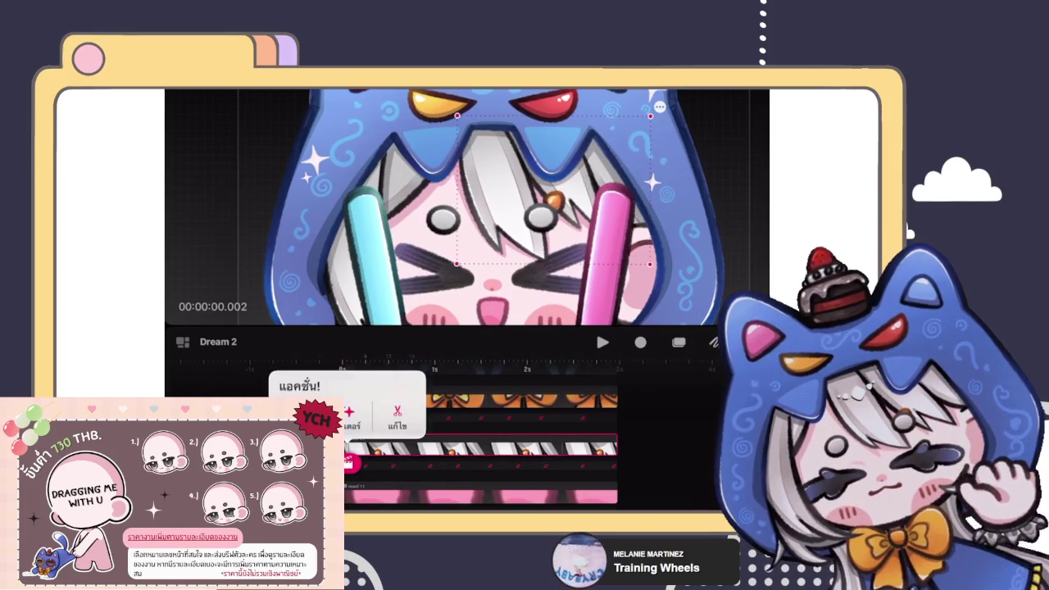
click(311, 290)
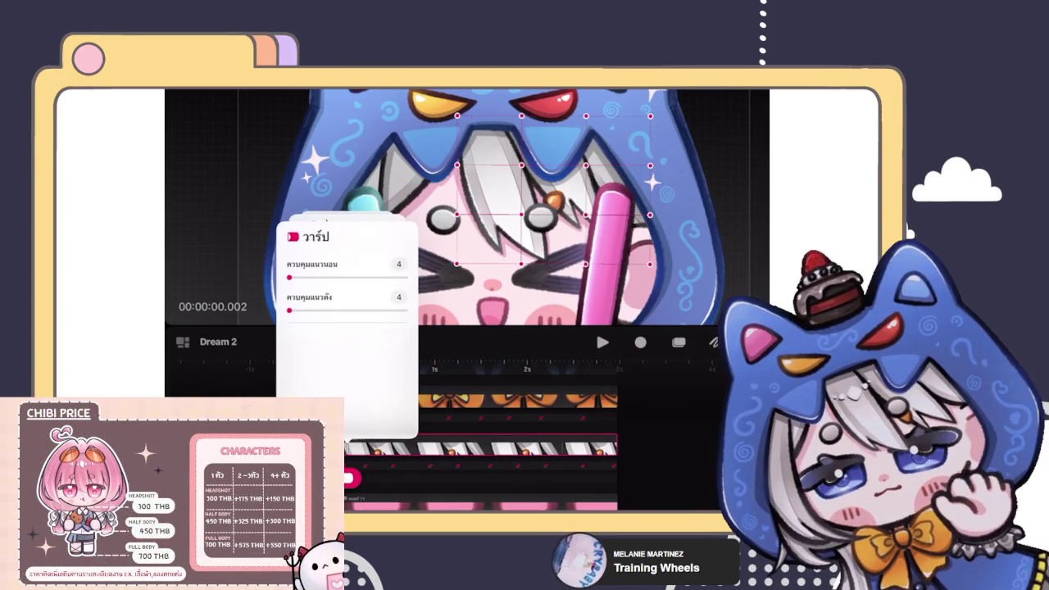
Step: Record a live warp performance by dragging the pink glowstick during playback
click(640, 341)
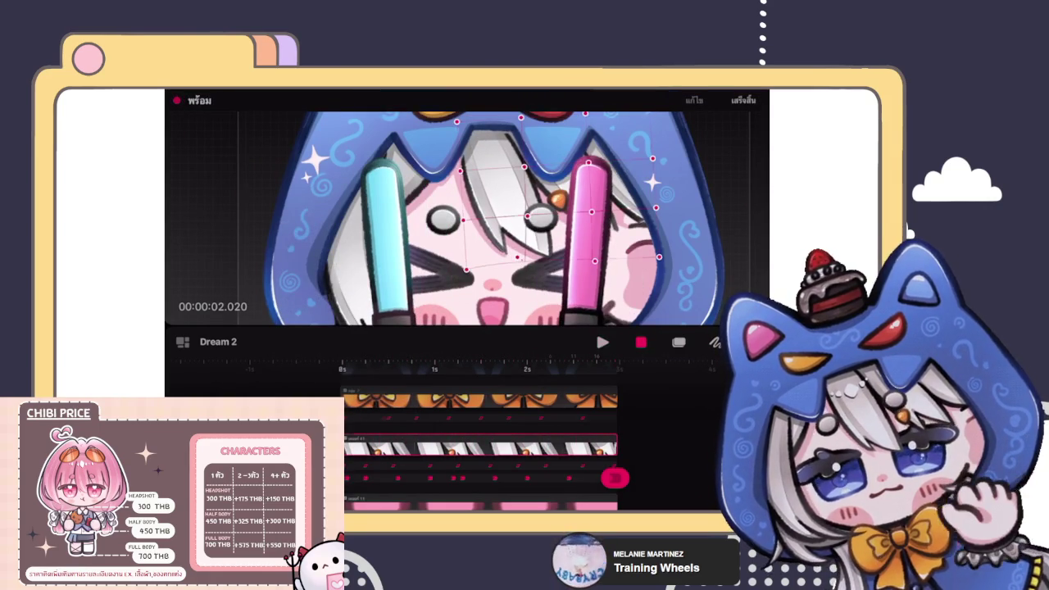
click(587, 263)
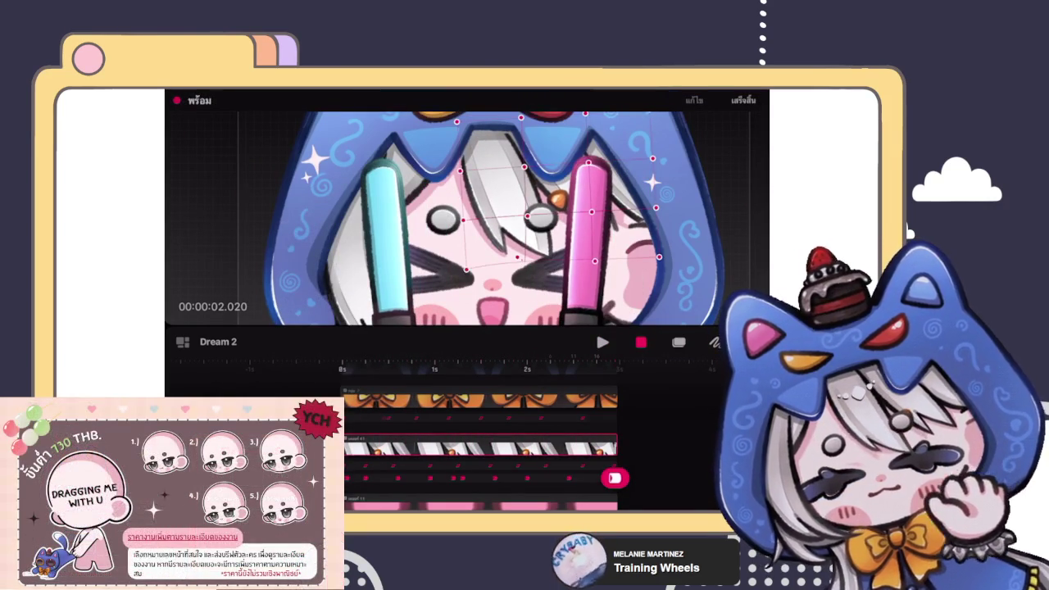
click(586, 246)
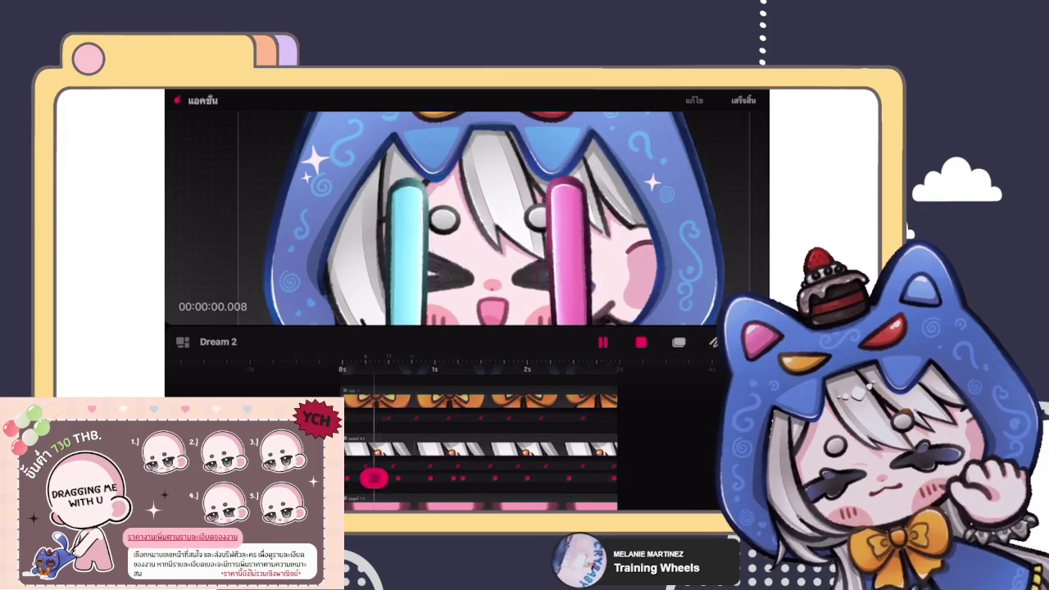
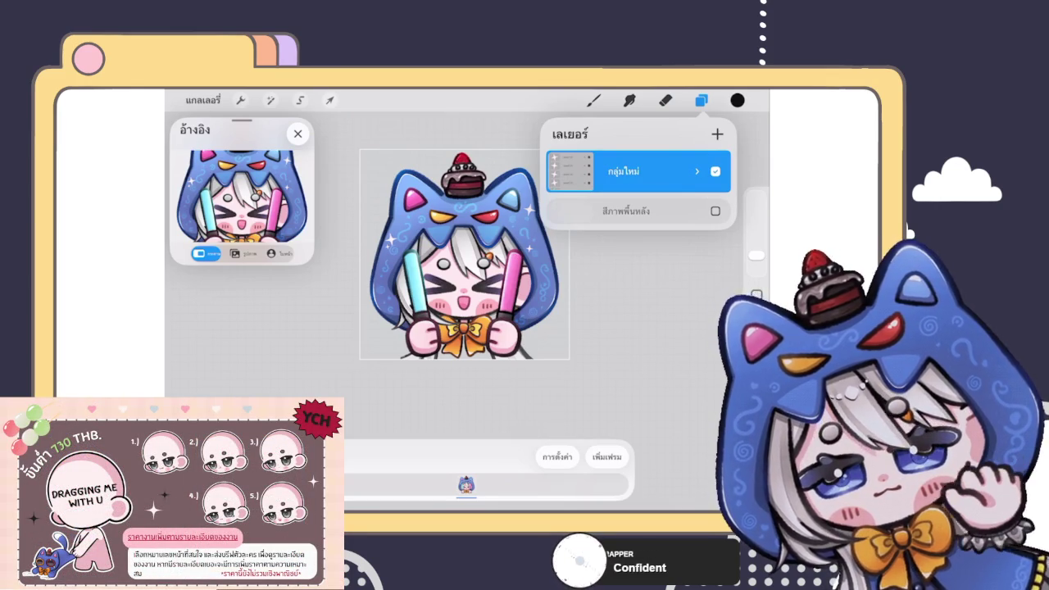
Step: Try nudging the top frame group's artwork slightly upward, then undo the change
click(696, 171)
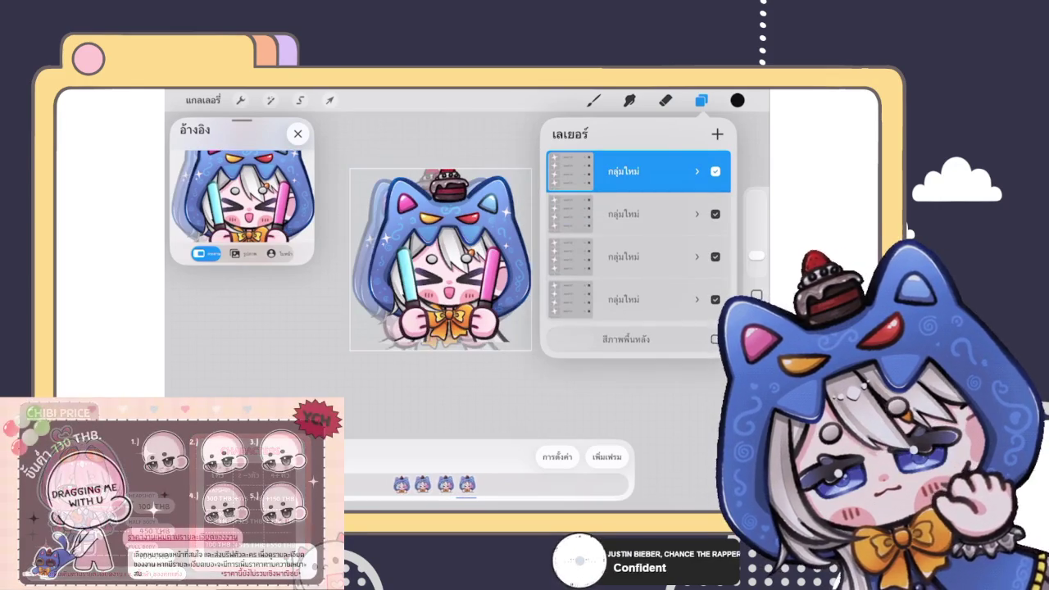
click(329, 100)
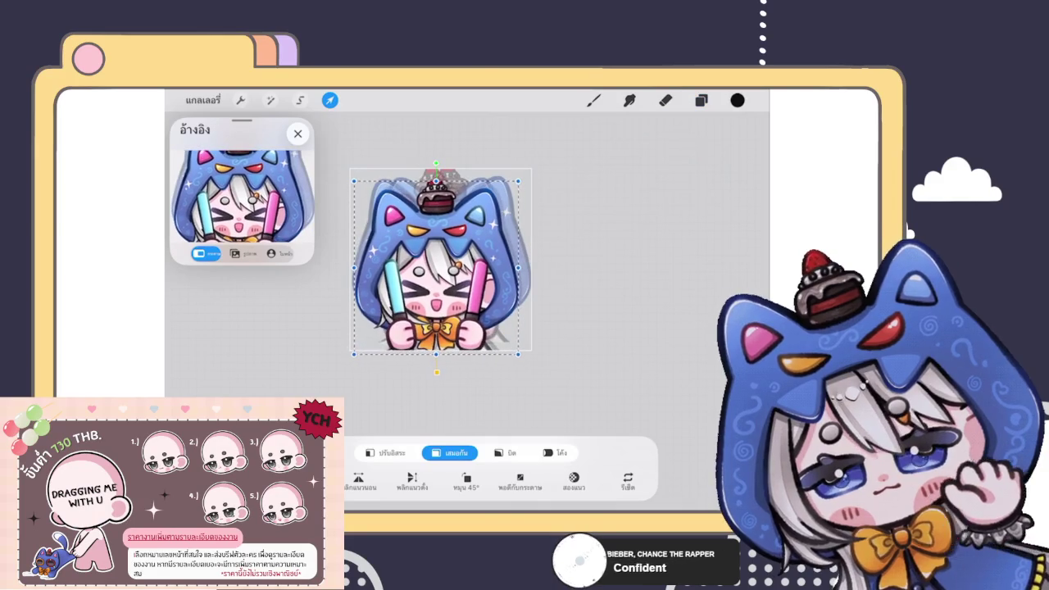
click(700, 100)
drag(696, 171, 590, 172)
click(590, 171)
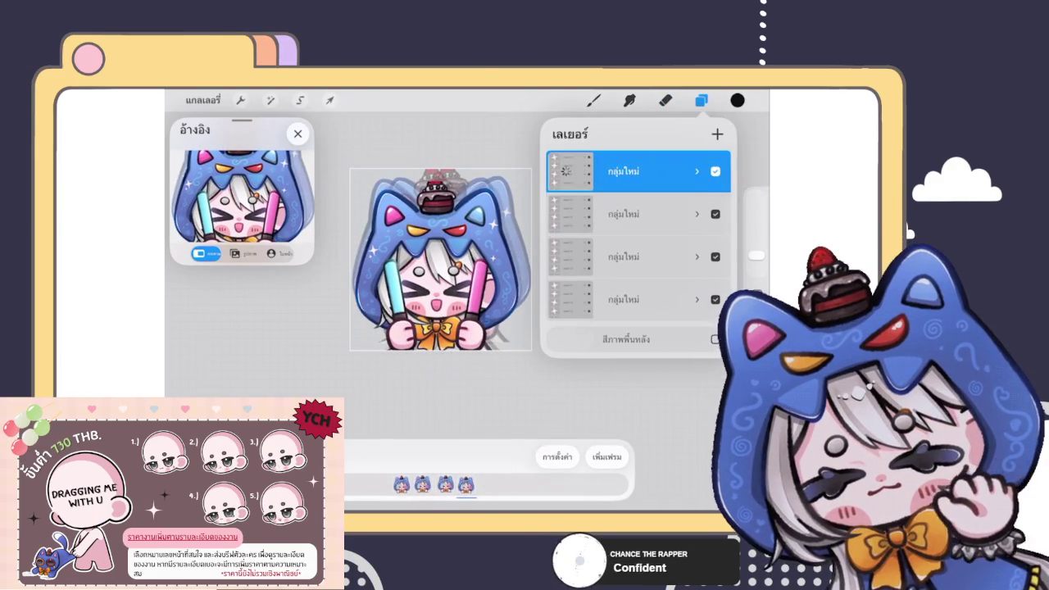
click(697, 171)
click(330, 100)
drag(440, 259, 441, 257)
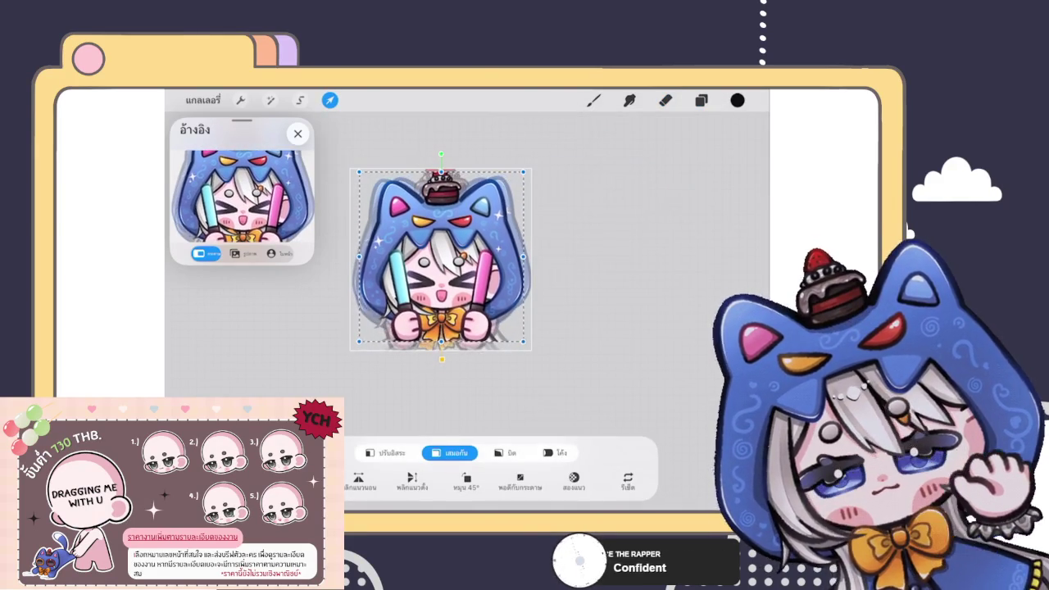
key(ctrl+z)
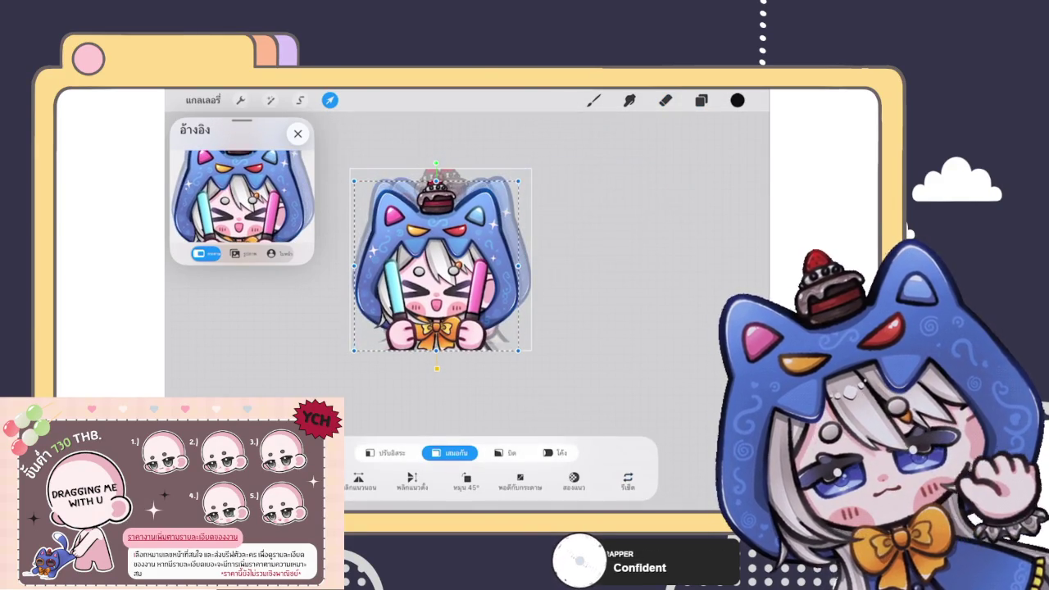
Step: Duplicate the fourth frame group as a fifth frame and reposition the copy's artwork
click(700, 100)
drag(696, 171, 606, 171)
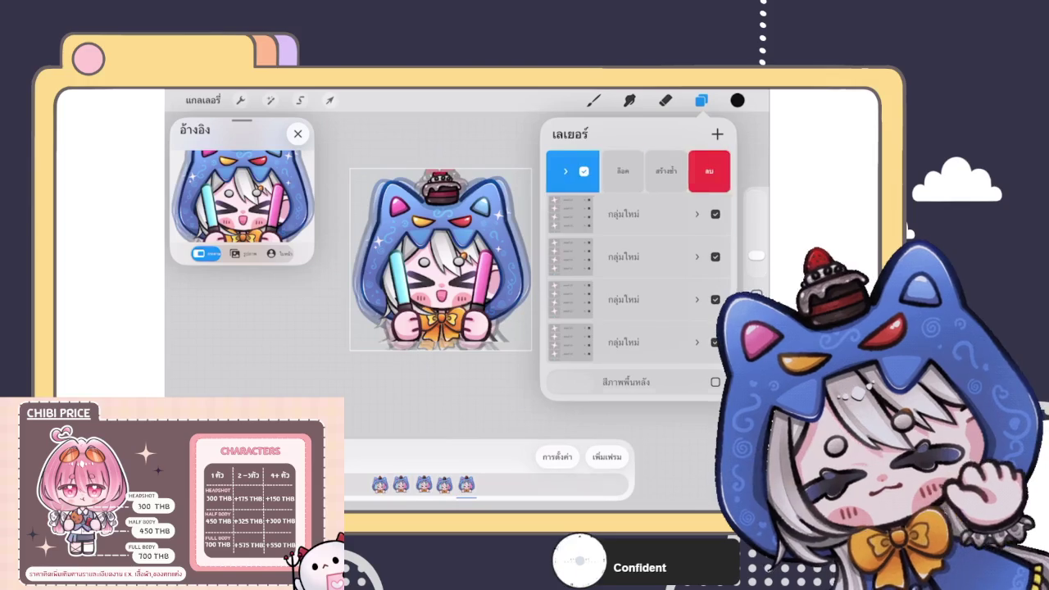
click(623, 172)
click(622, 299)
mouse_move(696, 299)
mouse_down()
mouse_move(606, 299)
mouse_move(623, 171)
mouse_up()
click(627, 299)
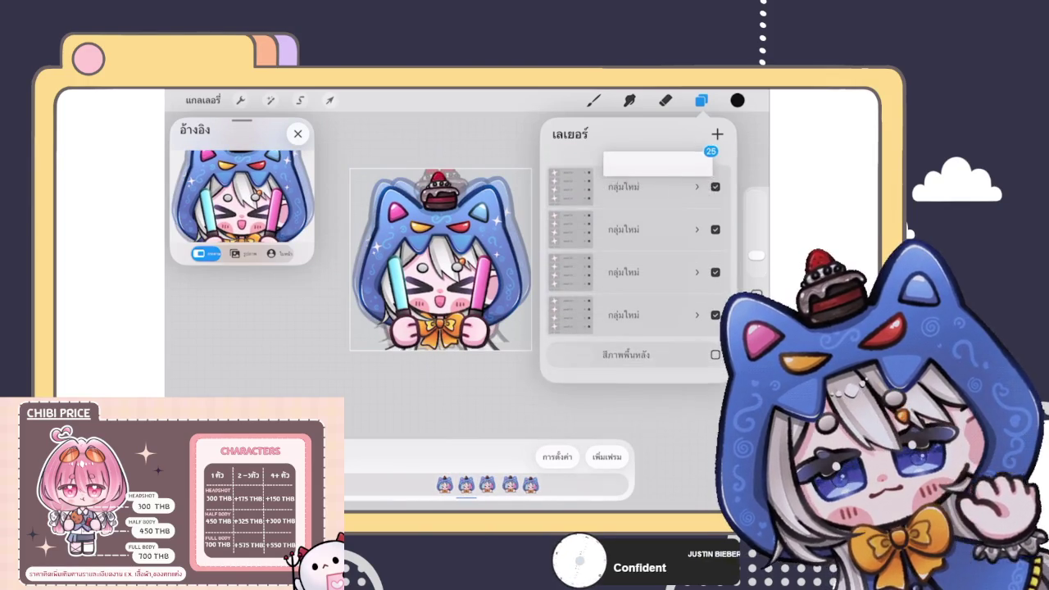
click(329, 100)
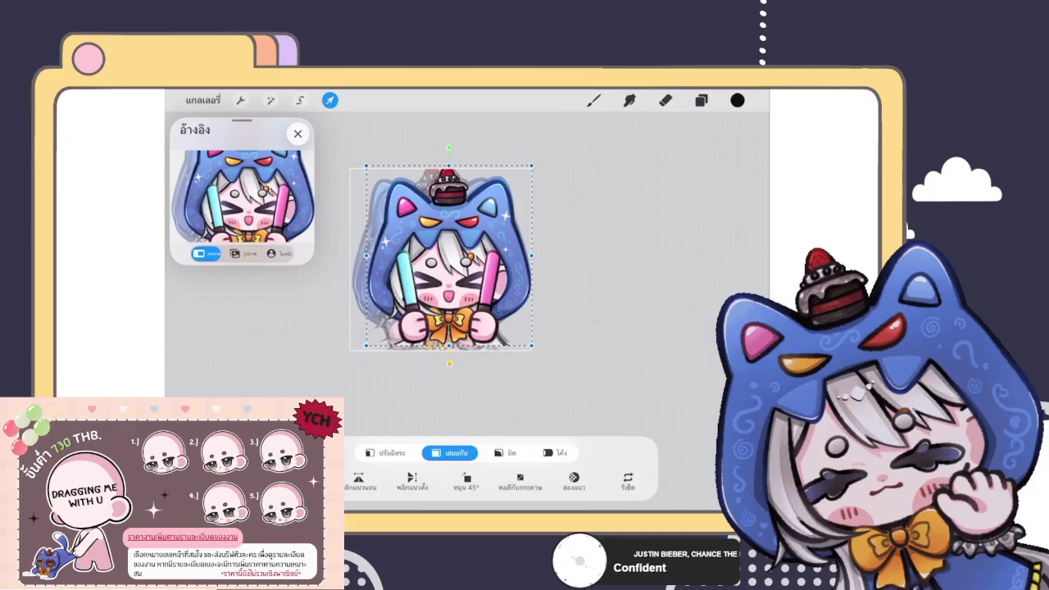
click(700, 100)
click(665, 99)
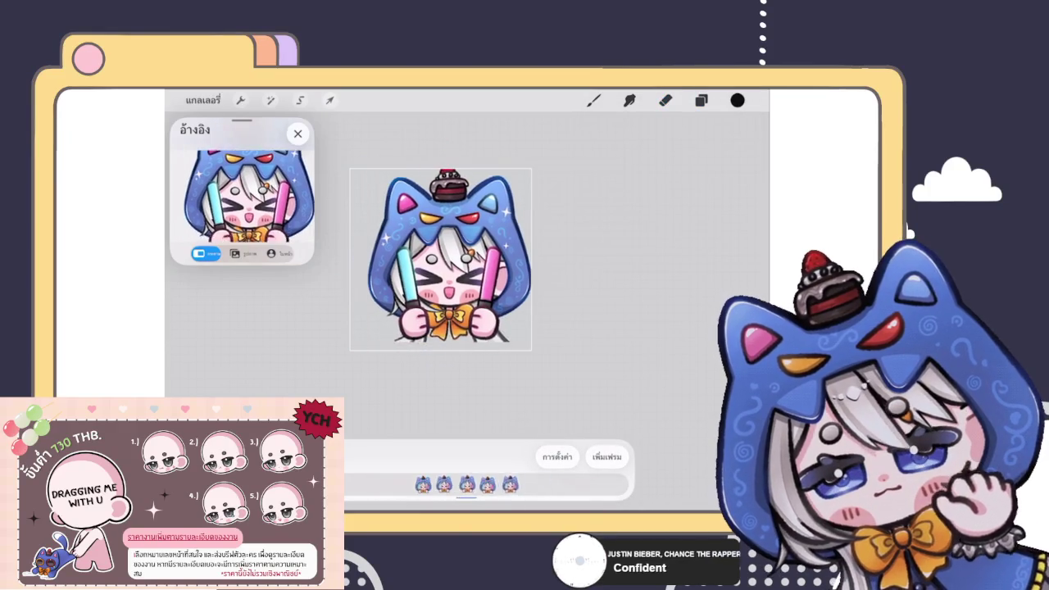
click(557, 456)
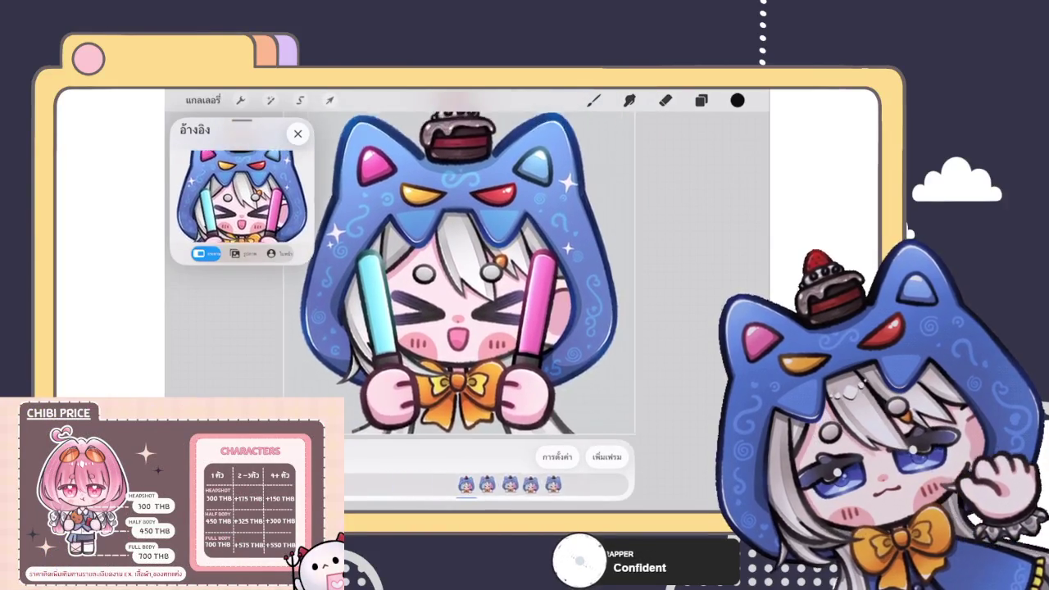
Step: Change the animation's playback speed from 7 to 12 frames per second
click(557, 457)
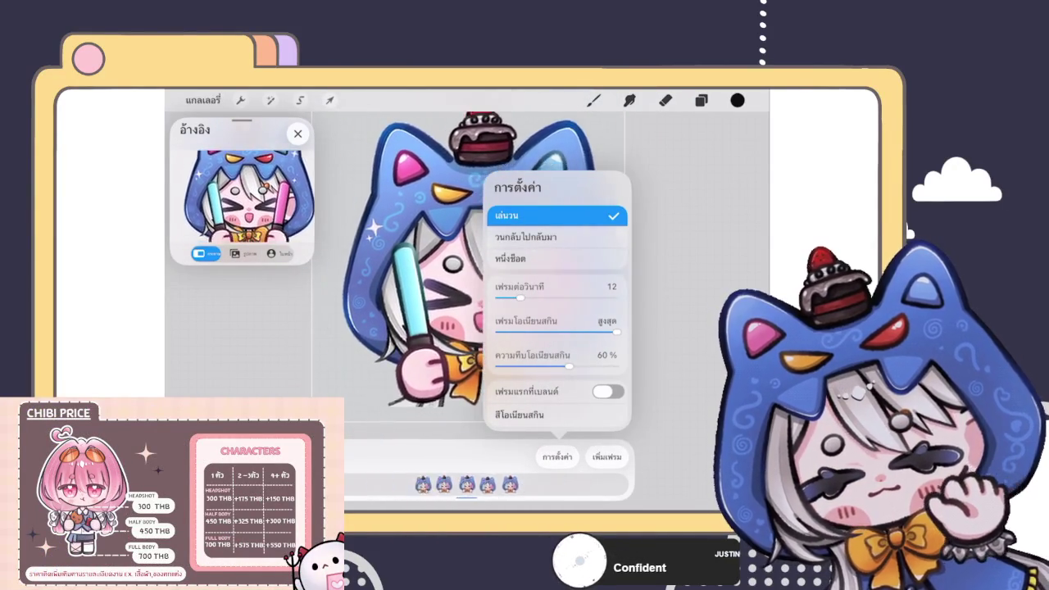
drag(520, 296, 515, 297)
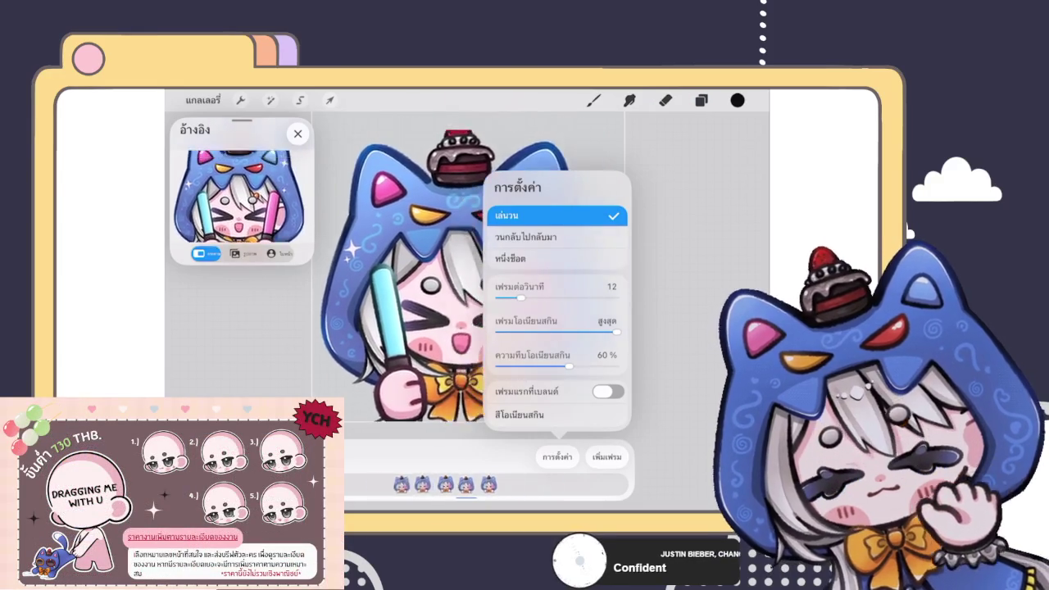
click(557, 456)
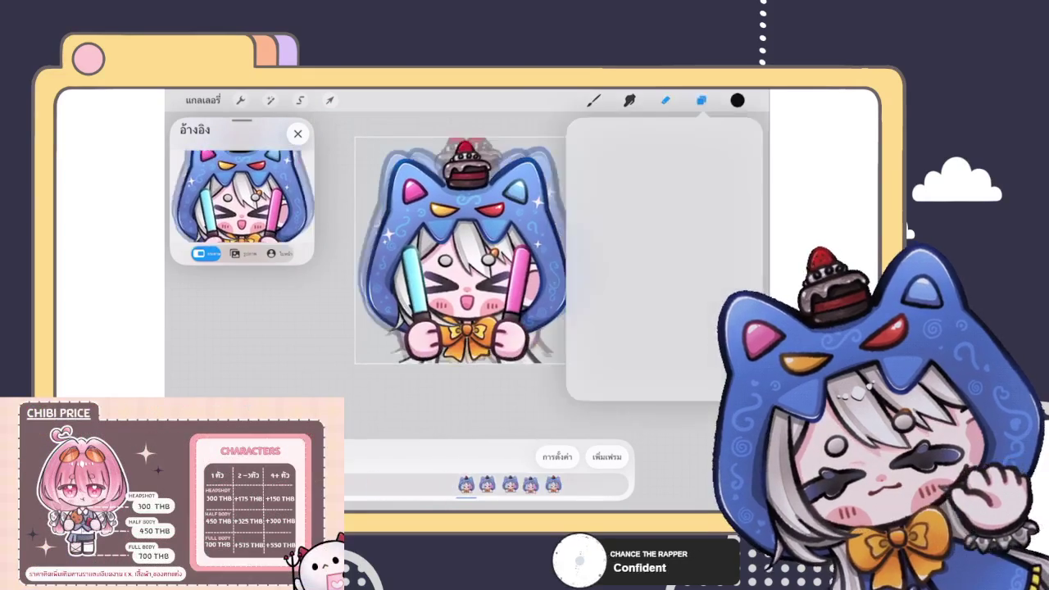
Step: Select all five frame groups and combine them into one group
click(701, 99)
click(638, 171)
drag(598, 214, 663, 214)
drag(598, 256, 664, 256)
drag(598, 342, 664, 342)
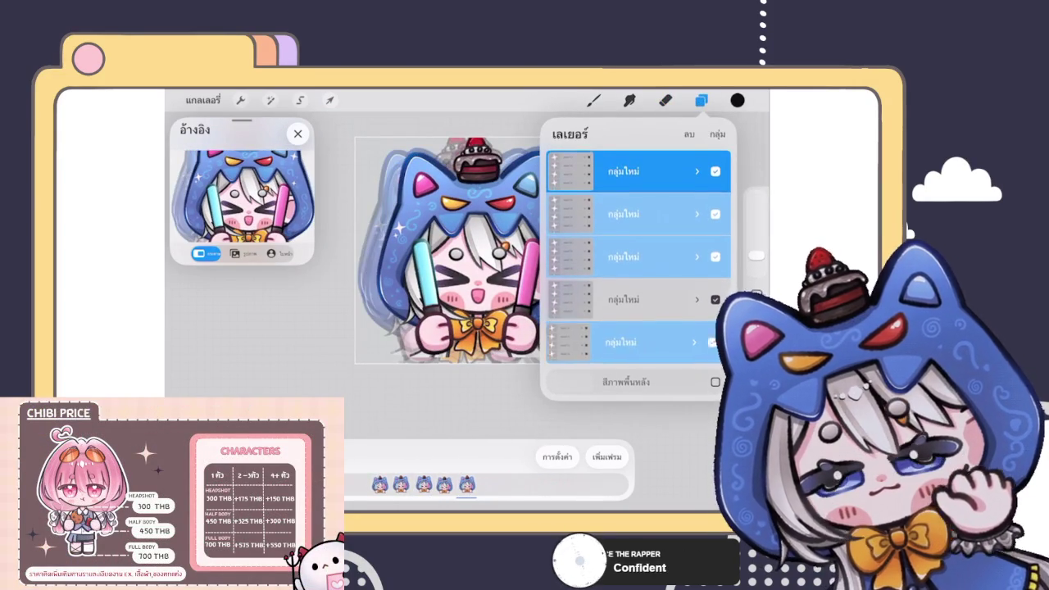
drag(598, 299, 664, 299)
click(717, 133)
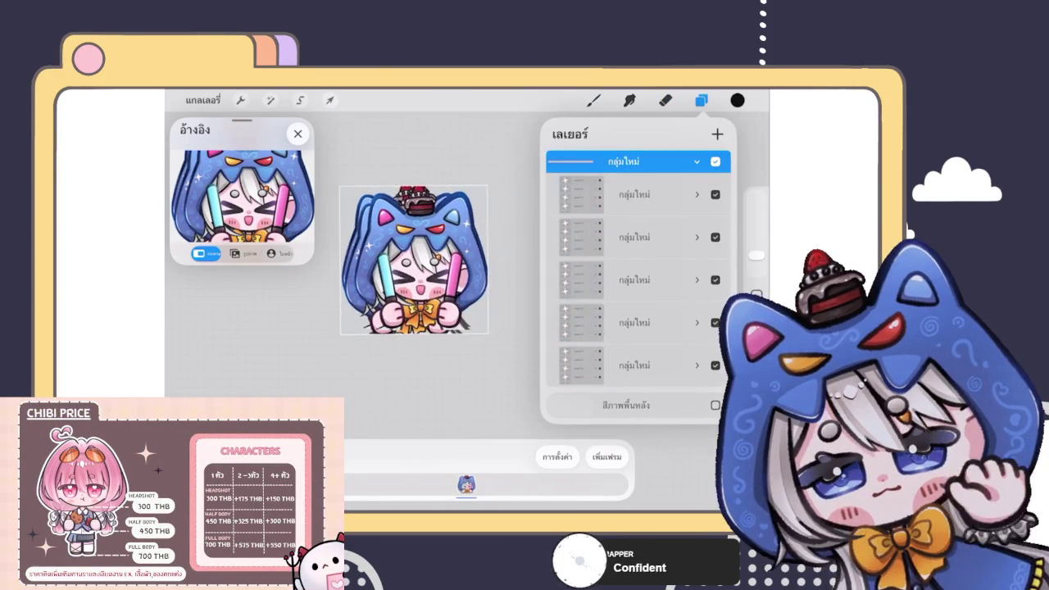
Step: Shift the combined emote slightly left and down and enlarge it a little
click(329, 100)
drag(420, 256, 409, 261)
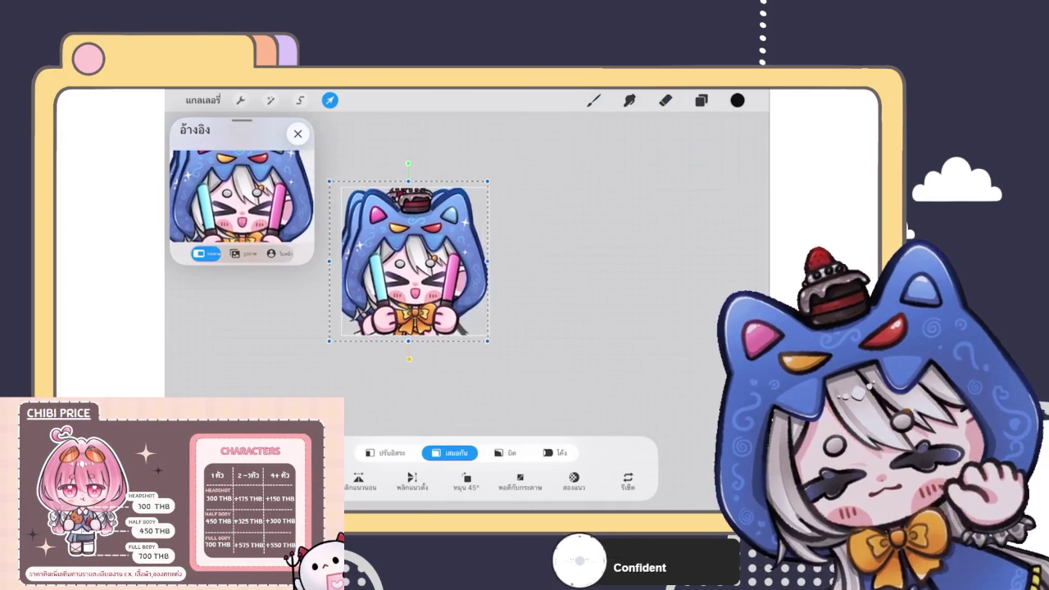
drag(490, 182, 500, 173)
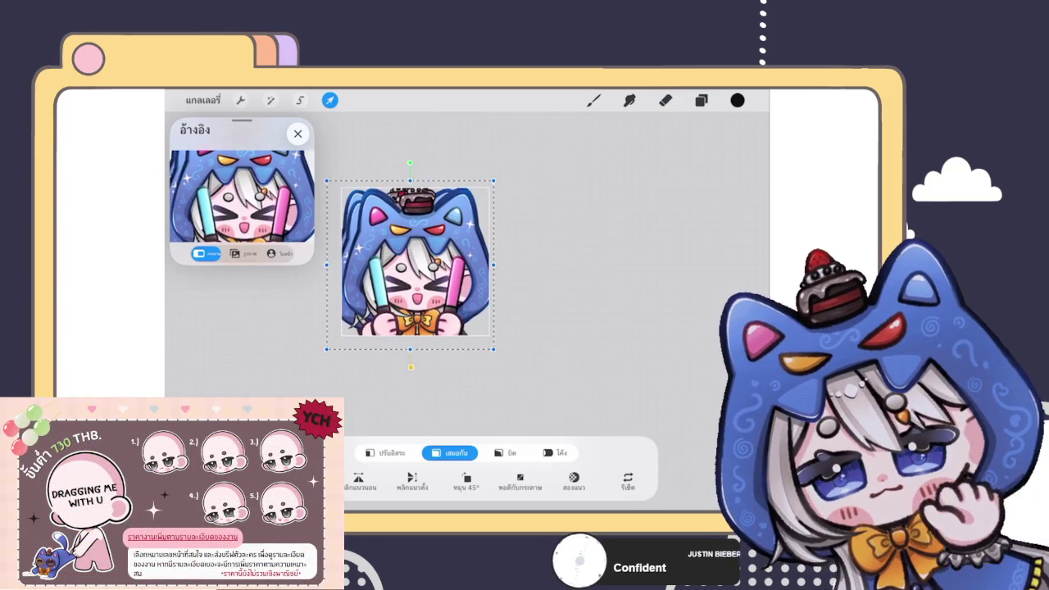
click(594, 100)
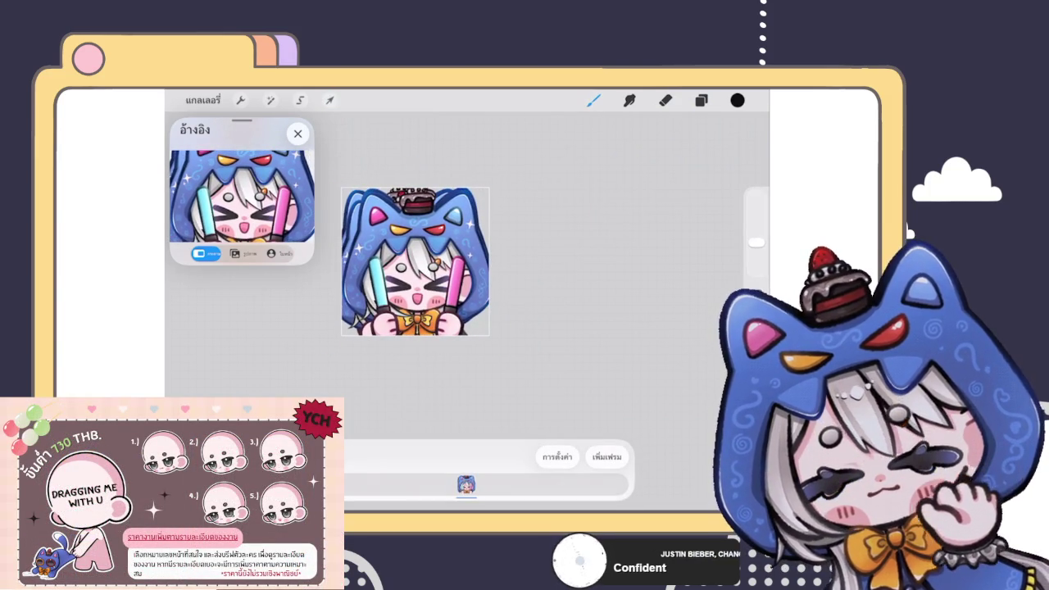
click(700, 99)
click(623, 162)
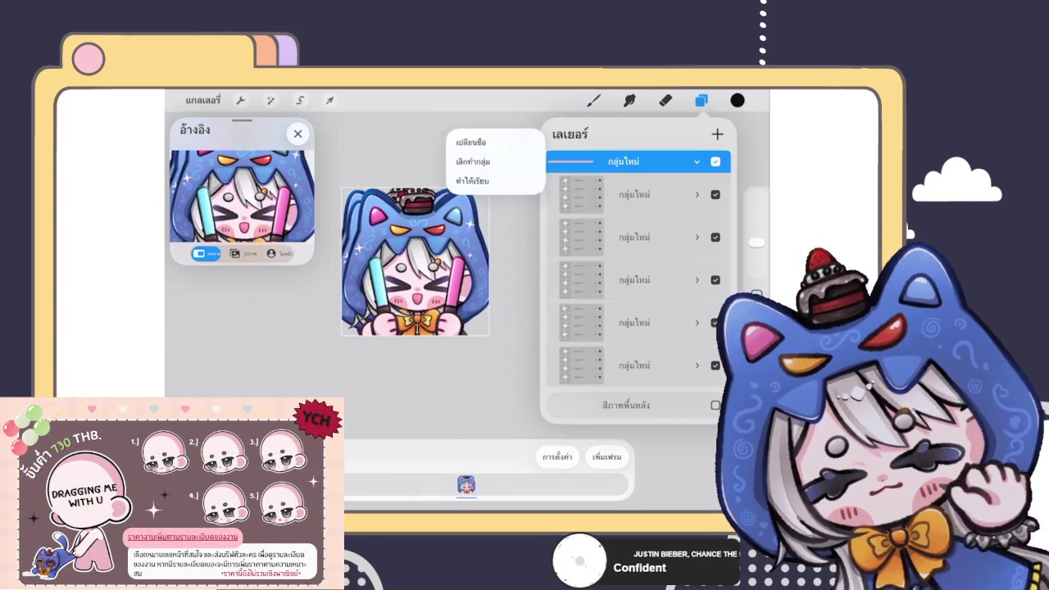
click(639, 194)
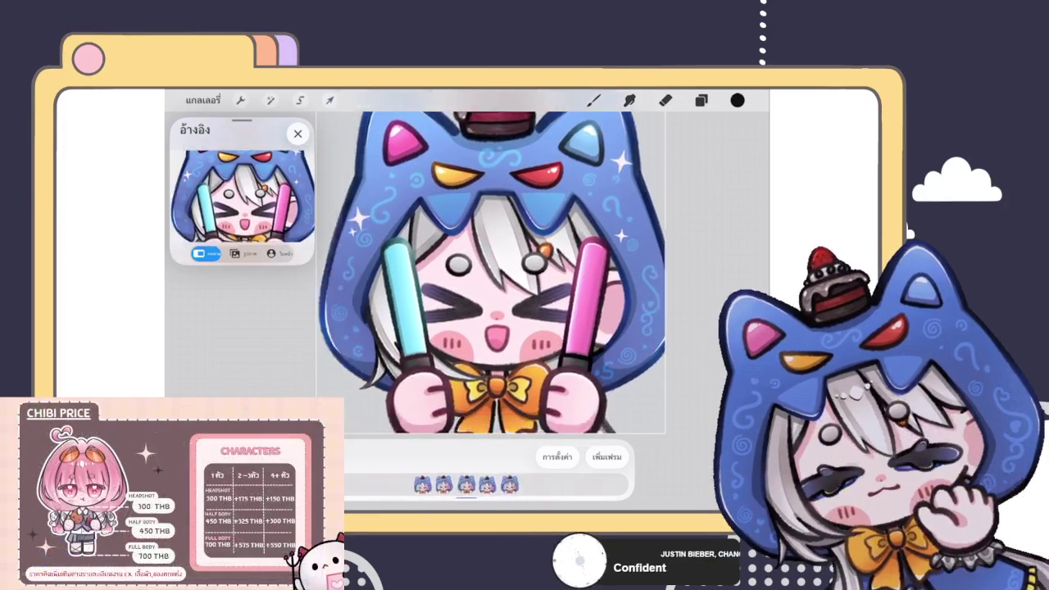
Step: Zoom the canvas in and out to watch the five-frame loop play
scroll(501, 266, down, 3)
scroll(506, 275, up, 1)
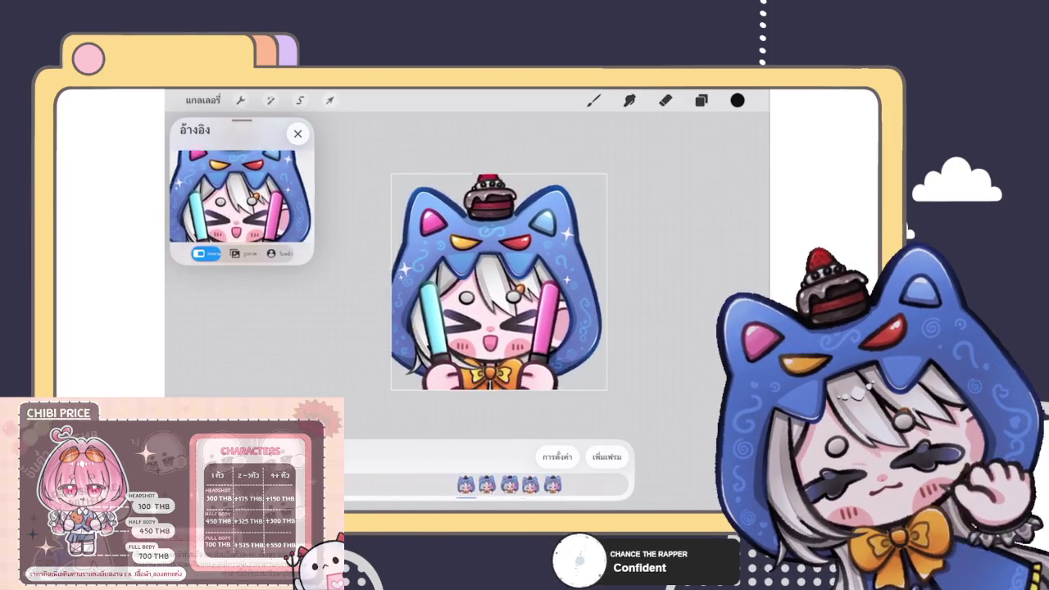
scroll(498, 281, down, 3)
scroll(498, 281, down, 3)
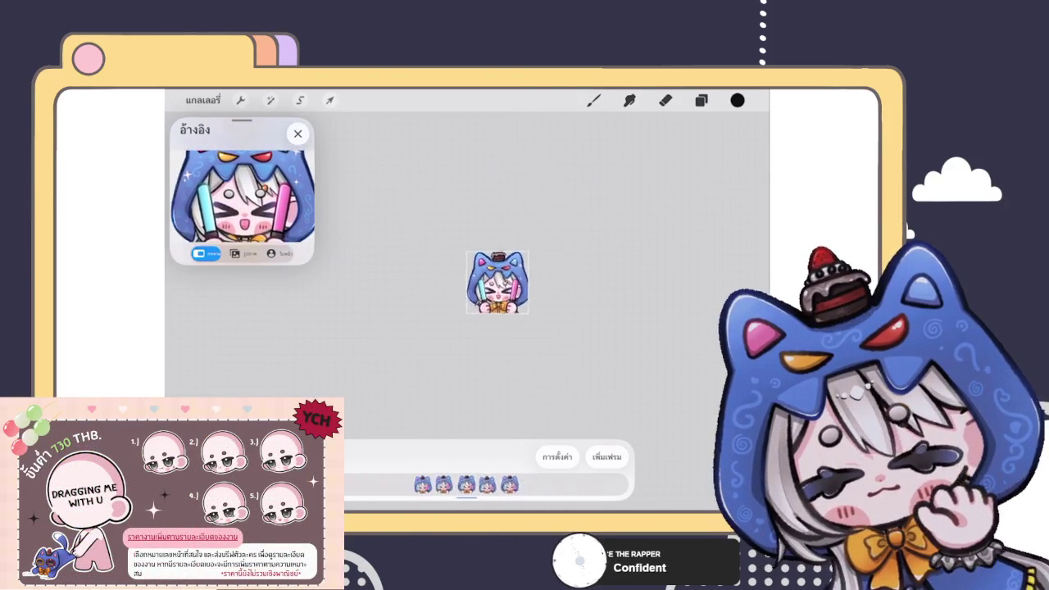
scroll(486, 279, down, 3)
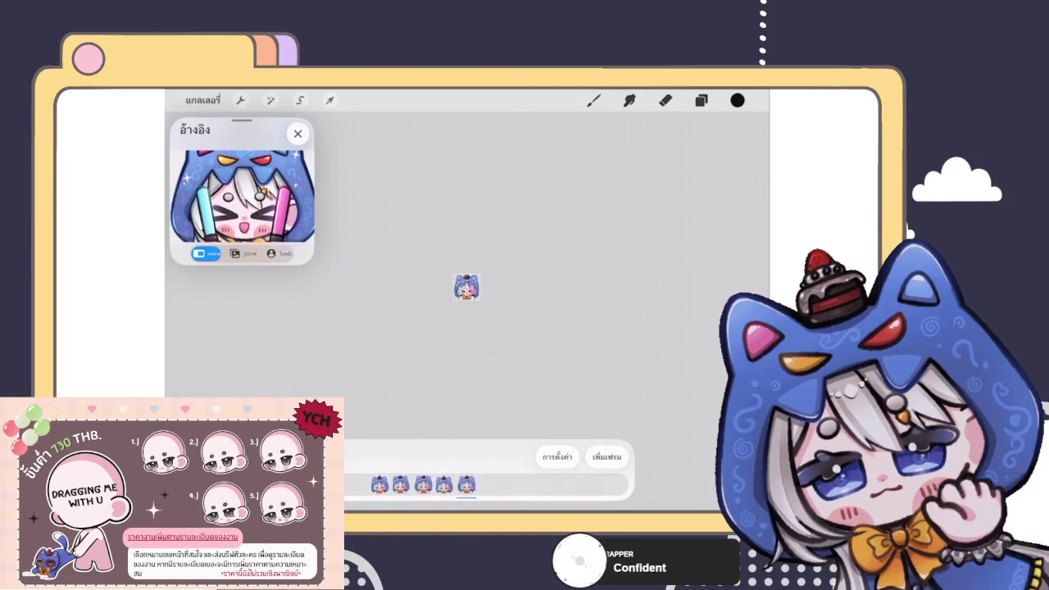
click(556, 456)
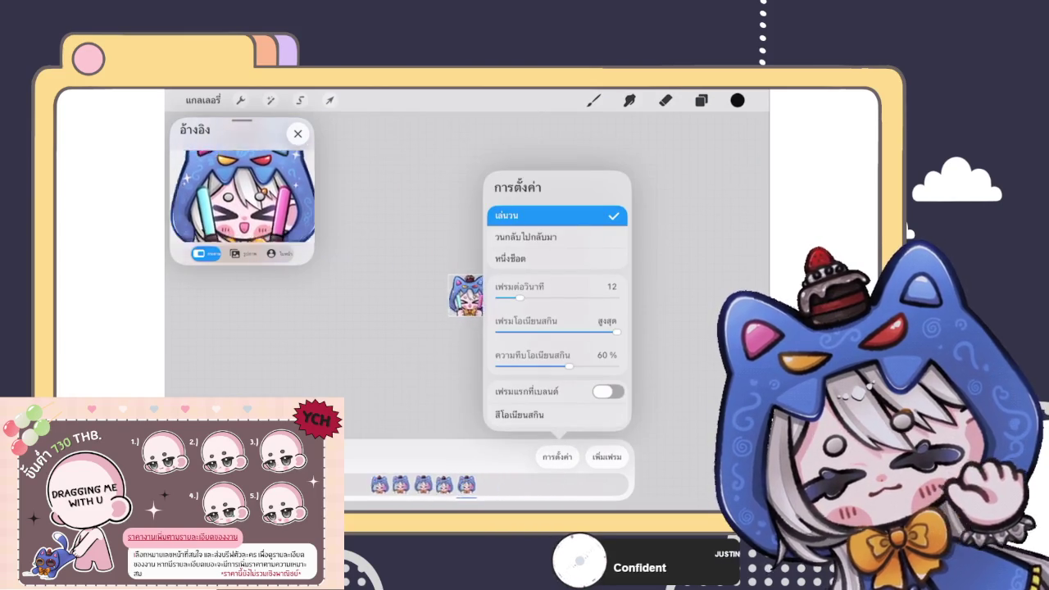
Step: Try Ping-Pong playback, return to Loop, and close the playback settings
click(525, 237)
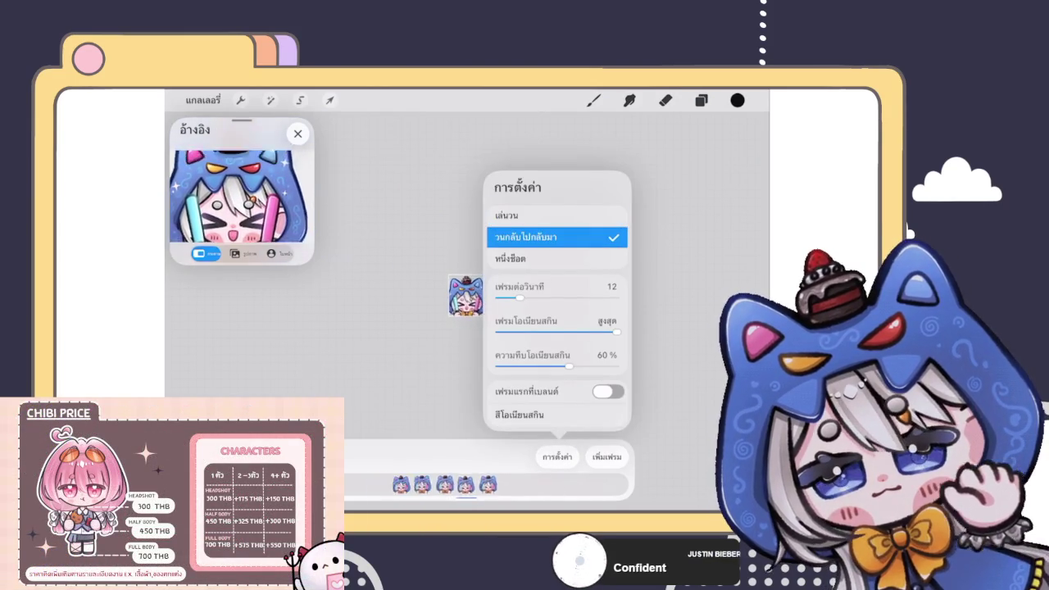
click(508, 215)
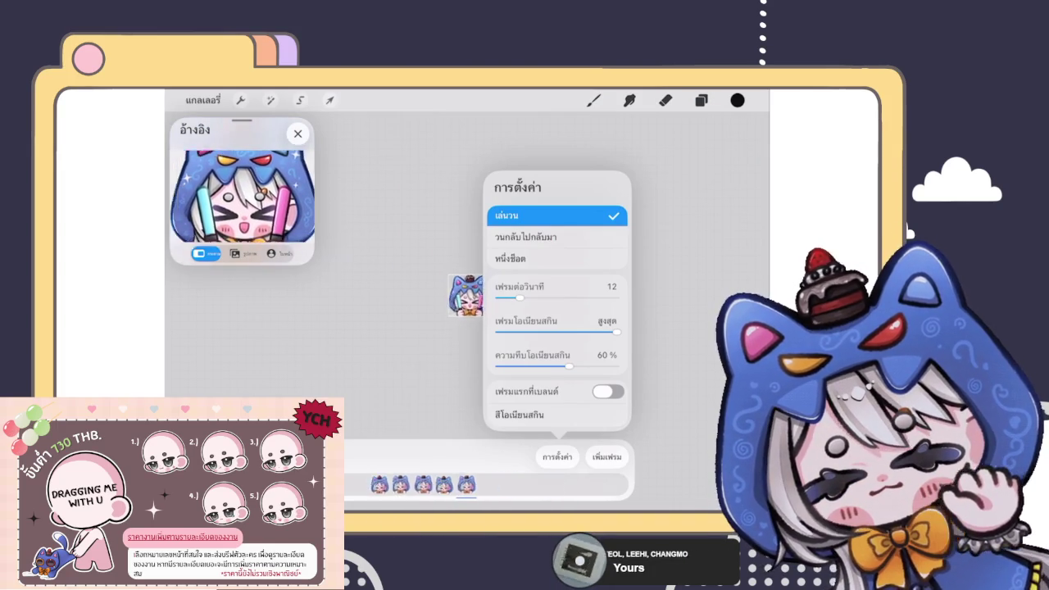
key(Escape)
scroll(490, 296, up, 5)
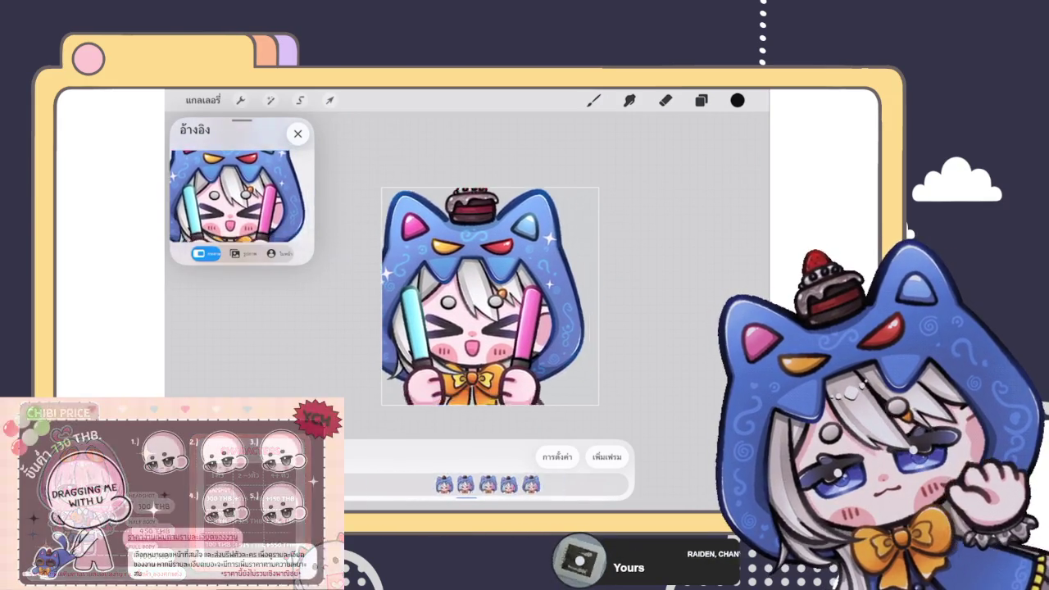
Step: Move the bottom frame group to the top of the layer stack
click(701, 100)
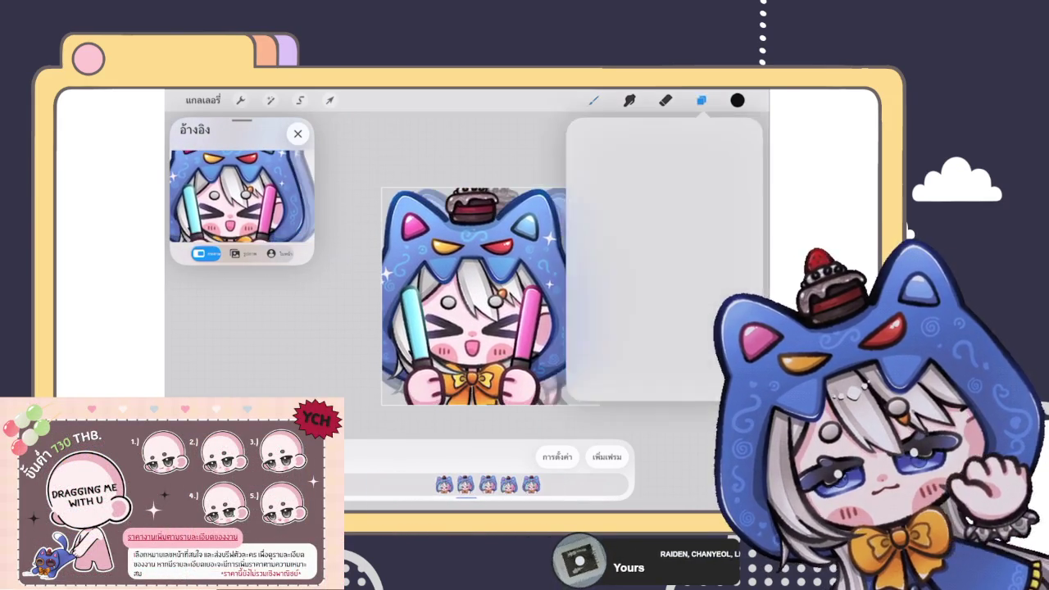
click(624, 171)
click(623, 342)
mouse_move(672, 341)
mouse_down()
mouse_move(590, 342)
mouse_move(671, 342)
mouse_move(657, 161)
mouse_move(647, 174)
mouse_up()
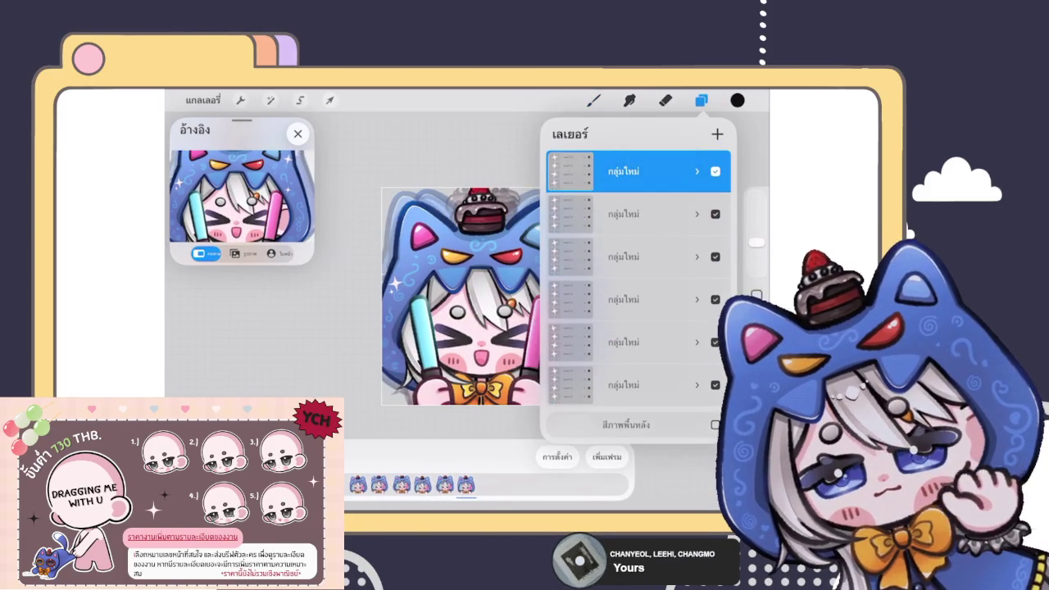
click(701, 100)
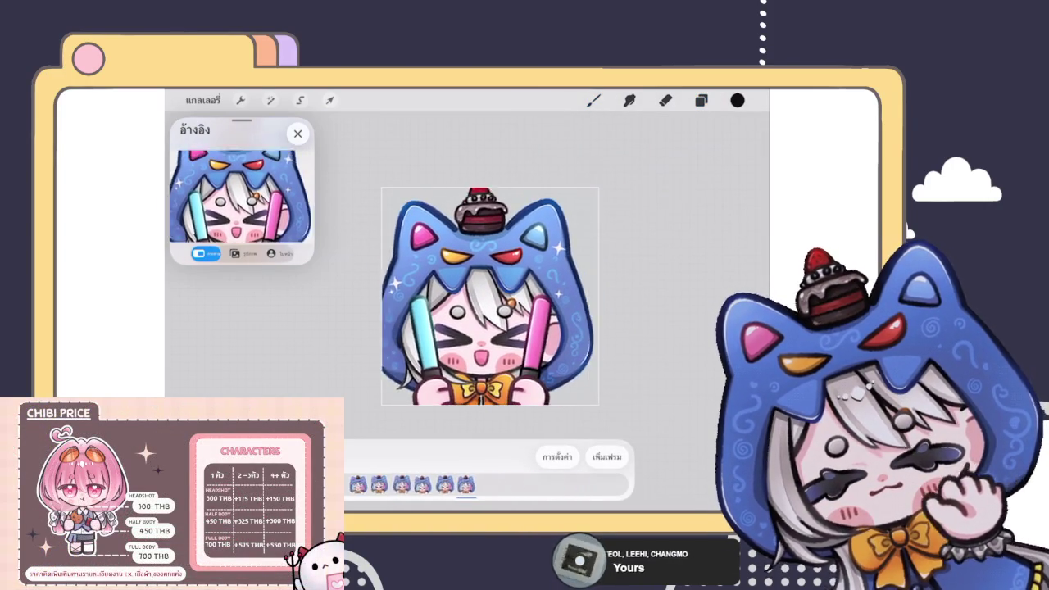
Step: Move the third frame group to the top of the layer stack
click(701, 100)
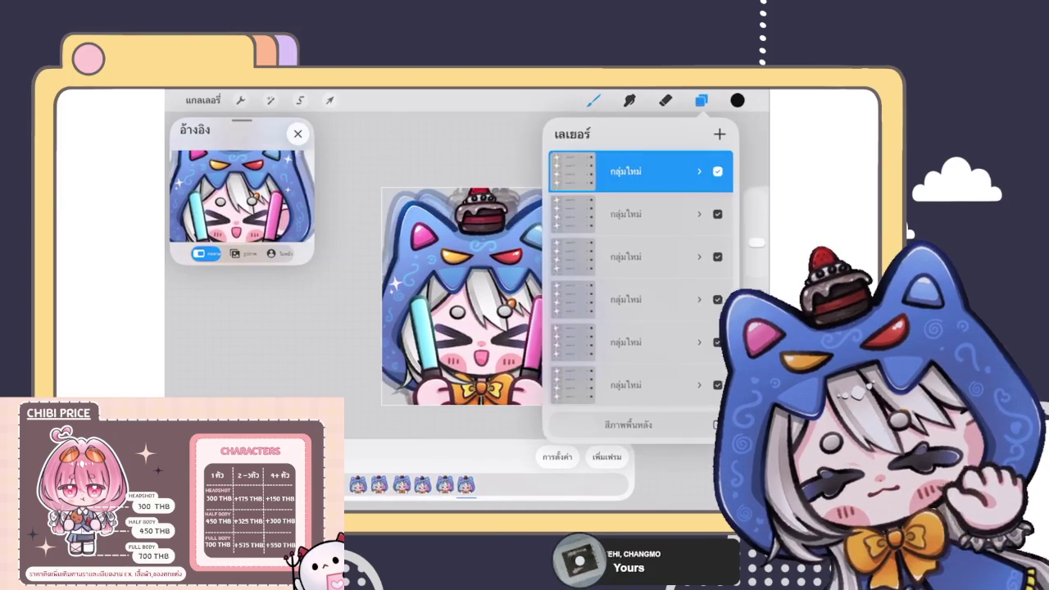
drag(697, 171, 573, 171)
click(639, 256)
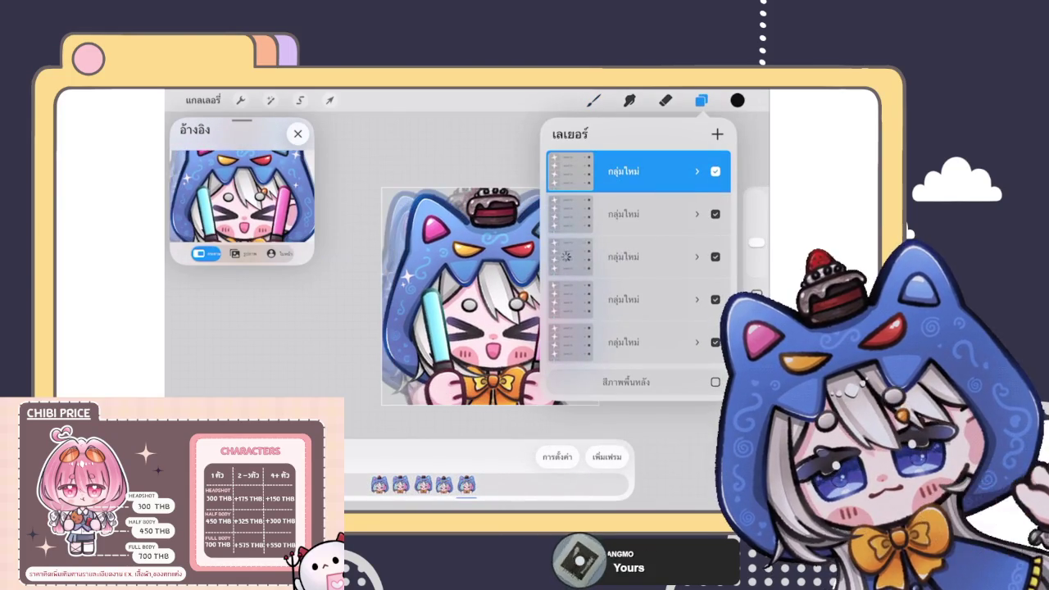
drag(639, 256, 639, 171)
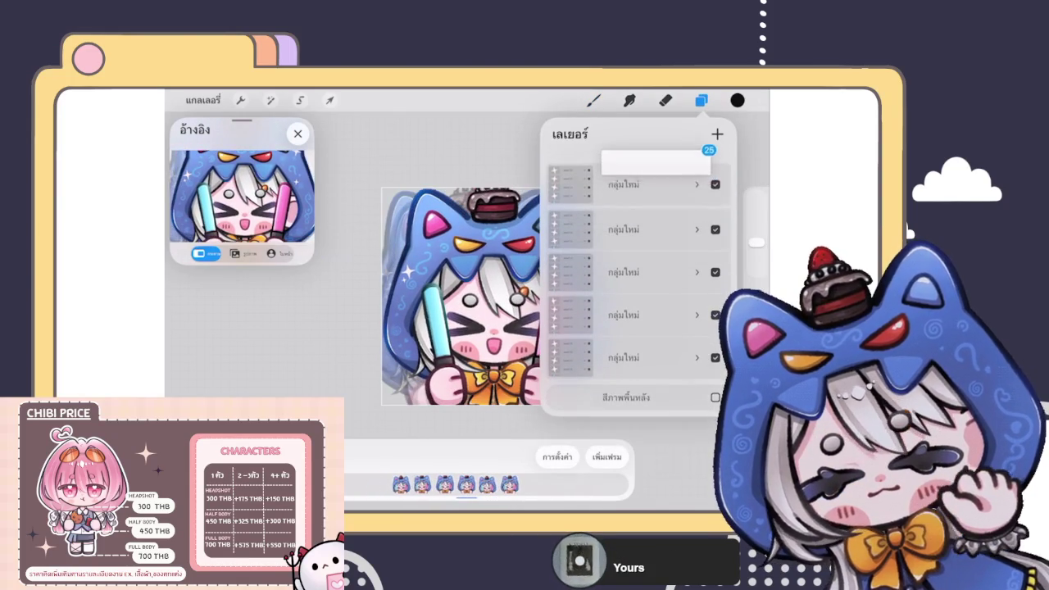
click(700, 100)
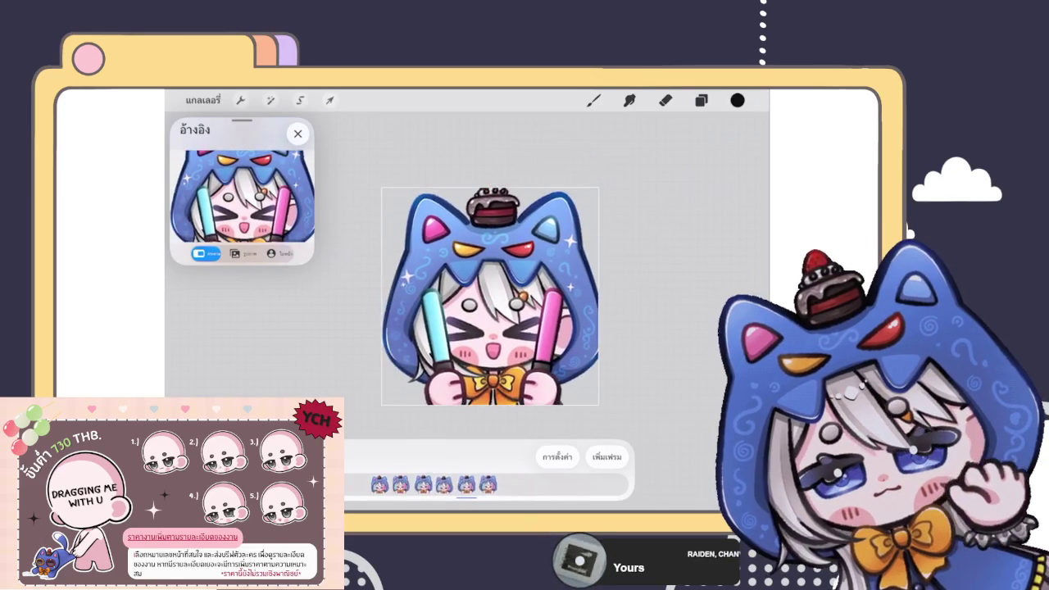
scroll(489, 296, down, 5)
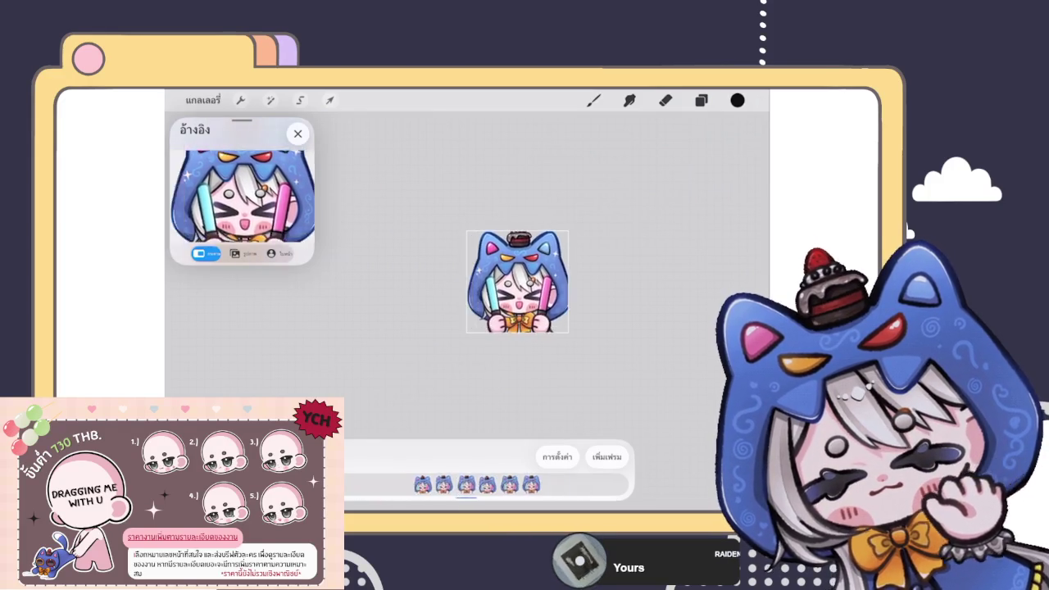
scroll(489, 283, up, 5)
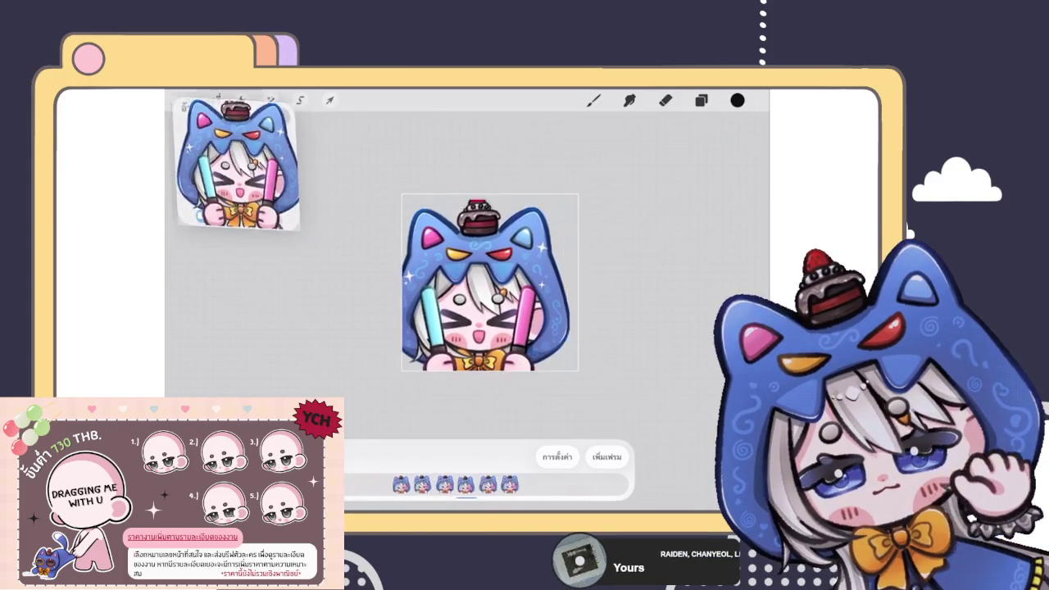
scroll(489, 283, up, 3)
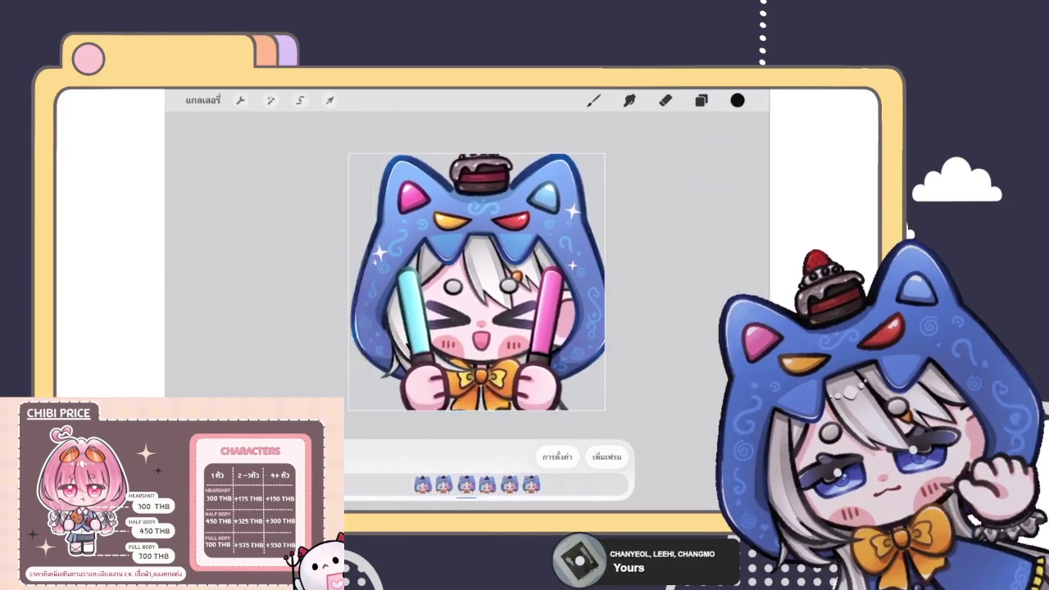
click(665, 100)
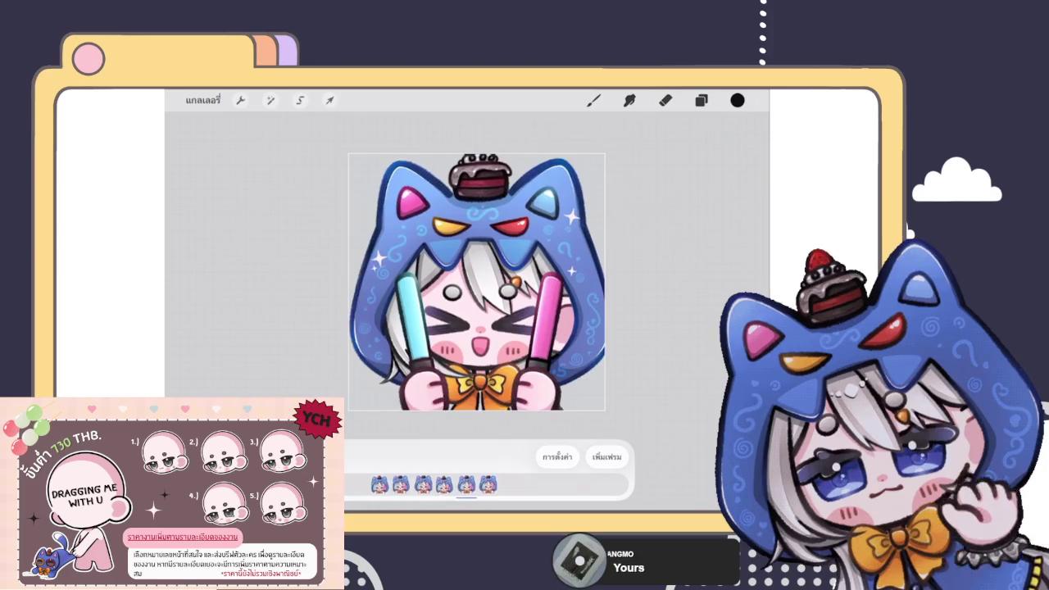
click(556, 456)
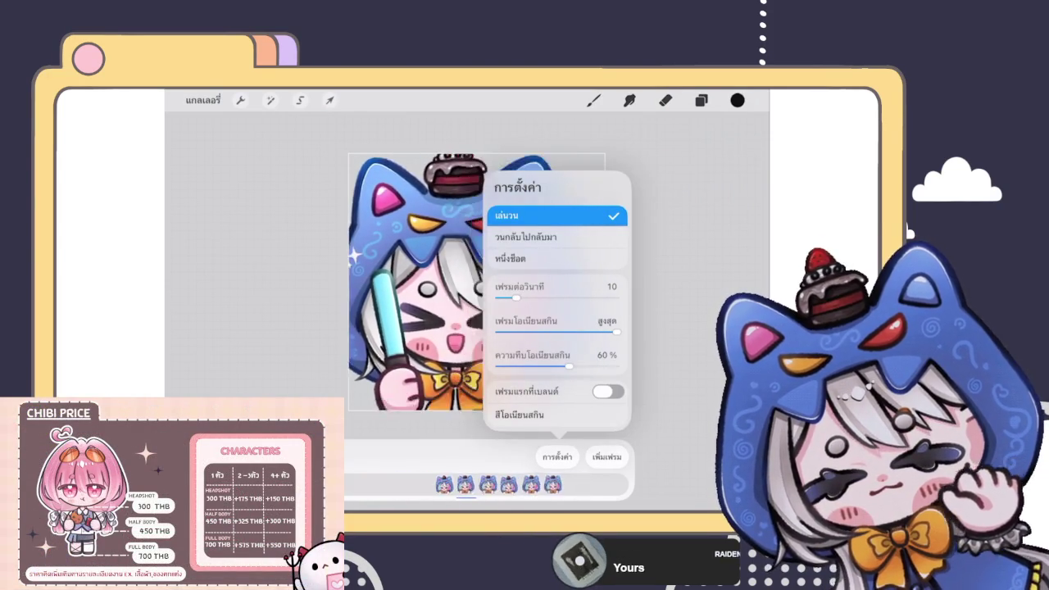
Step: Raise the animation's frame rate from 10 to 11 frames per second
drag(517, 297, 519, 298)
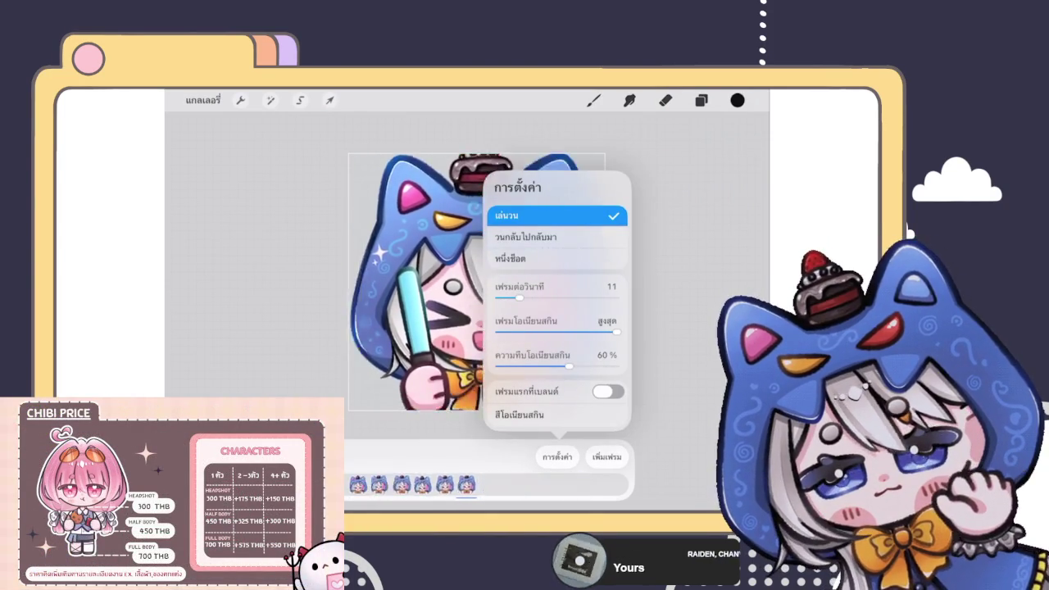
scroll(495, 286, down, 5)
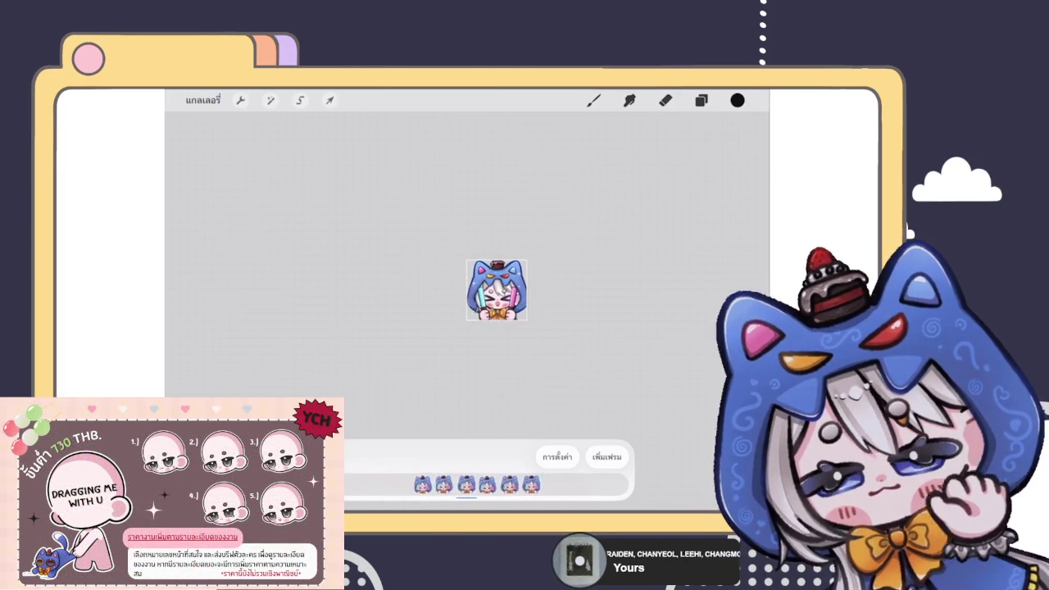
click(557, 456)
Step: Switch the animation's playback mode to Ping-Pong
click(549, 236)
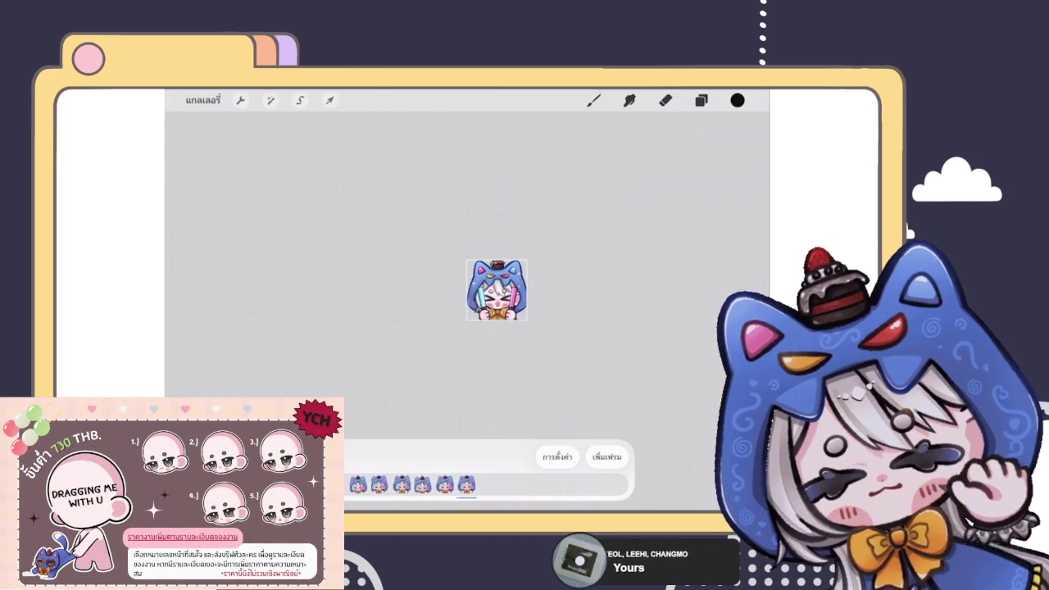
scroll(492, 291, up, 5)
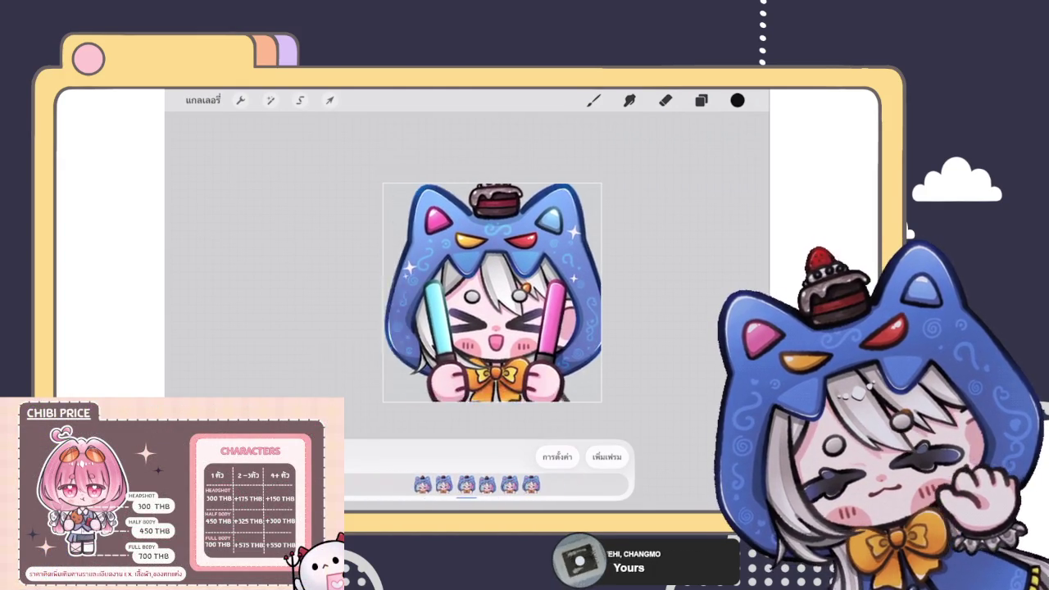
click(557, 456)
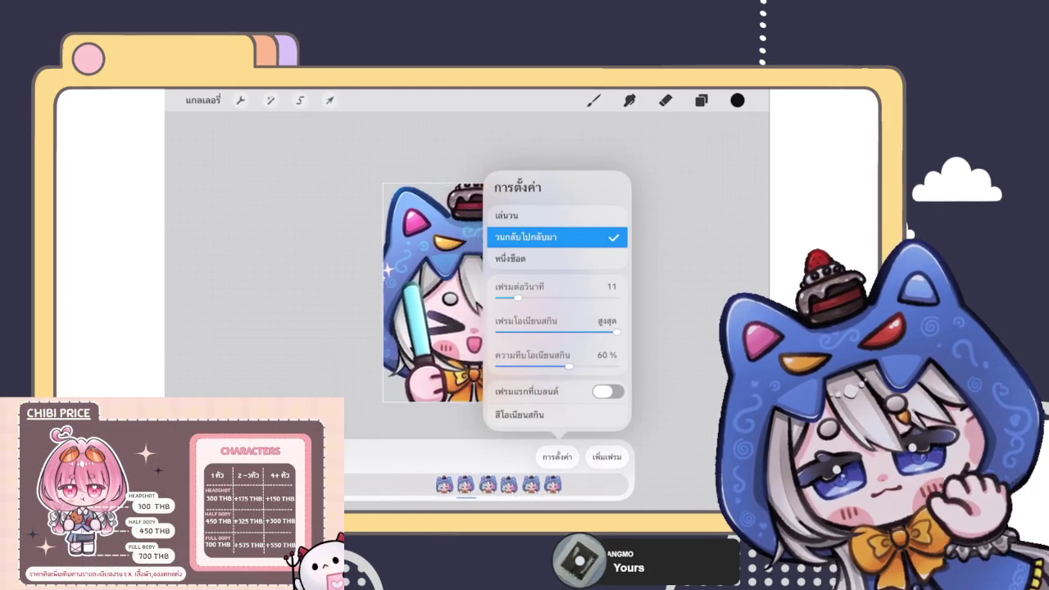
Step: Set playback back to Loop and dismiss the settings popover
click(516, 215)
click(270, 246)
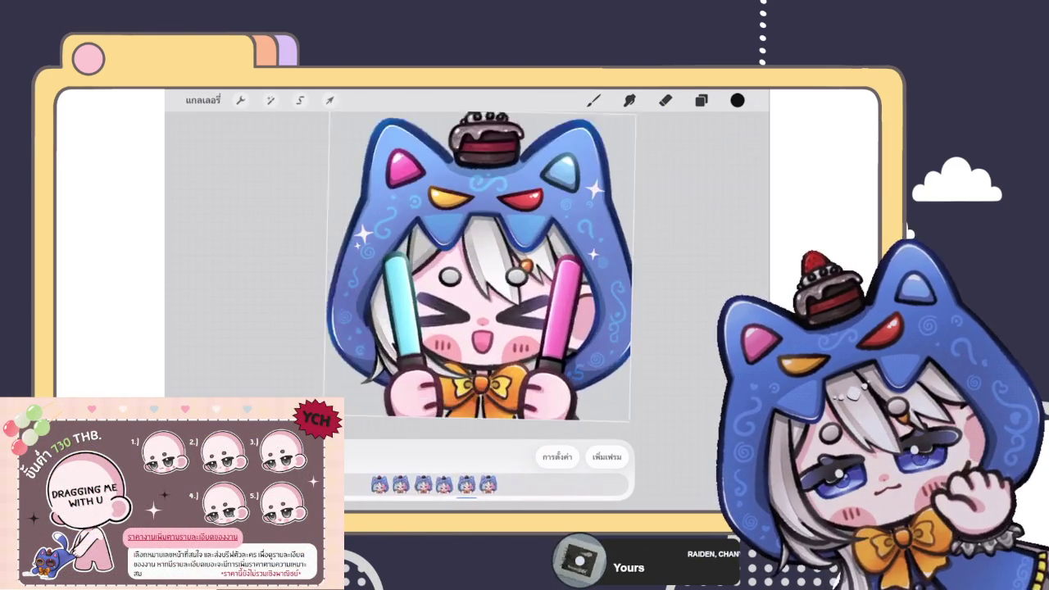
key(e)
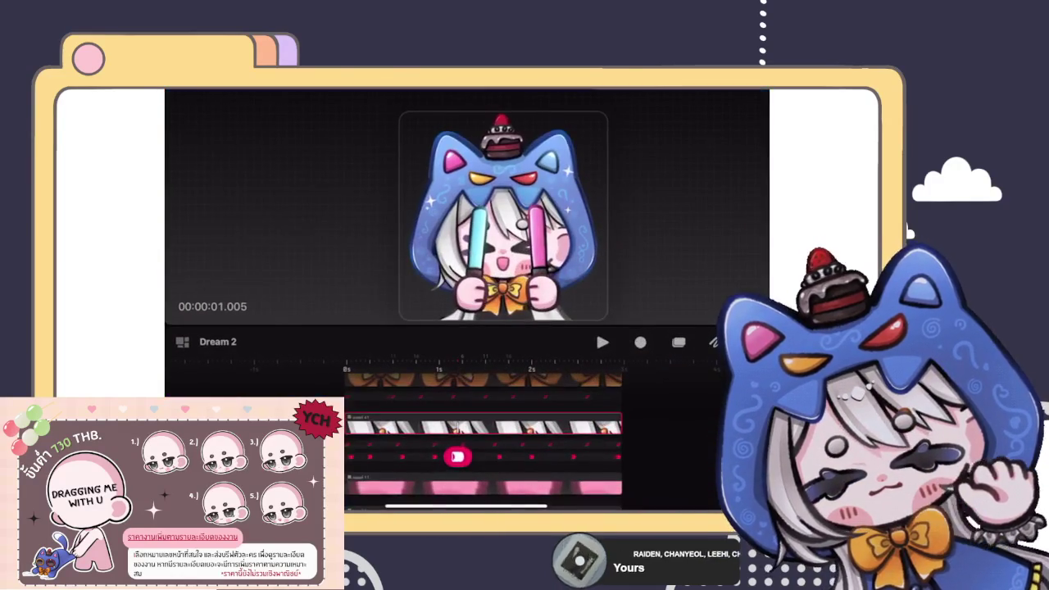
Step: Play the Dream 2 timeline to preview the glow-stick emote
key(space)
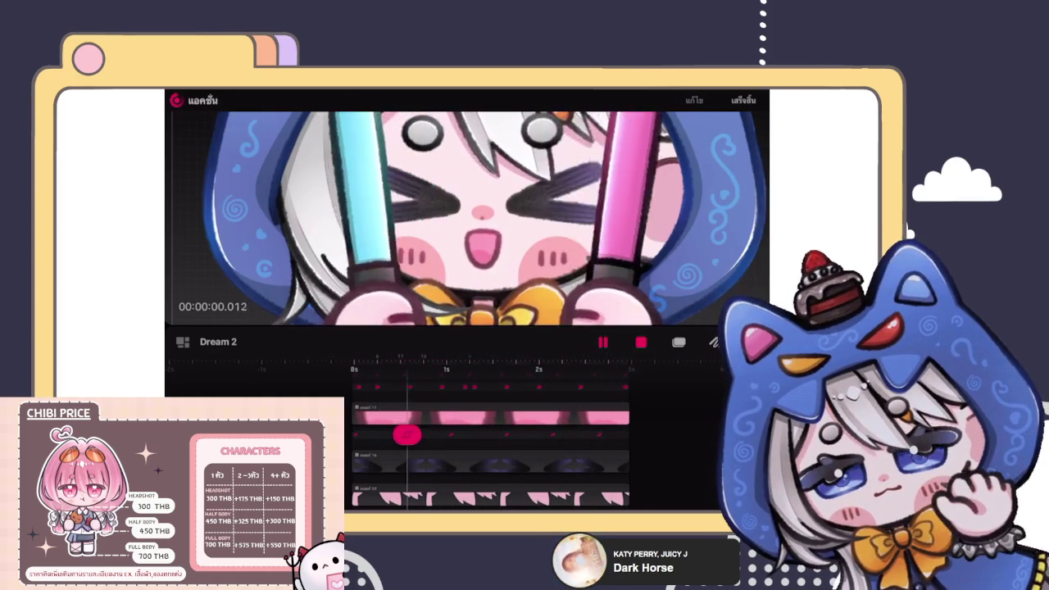
Step: Stop playback and record a performed sway of the glow sticks on their track
click(641, 342)
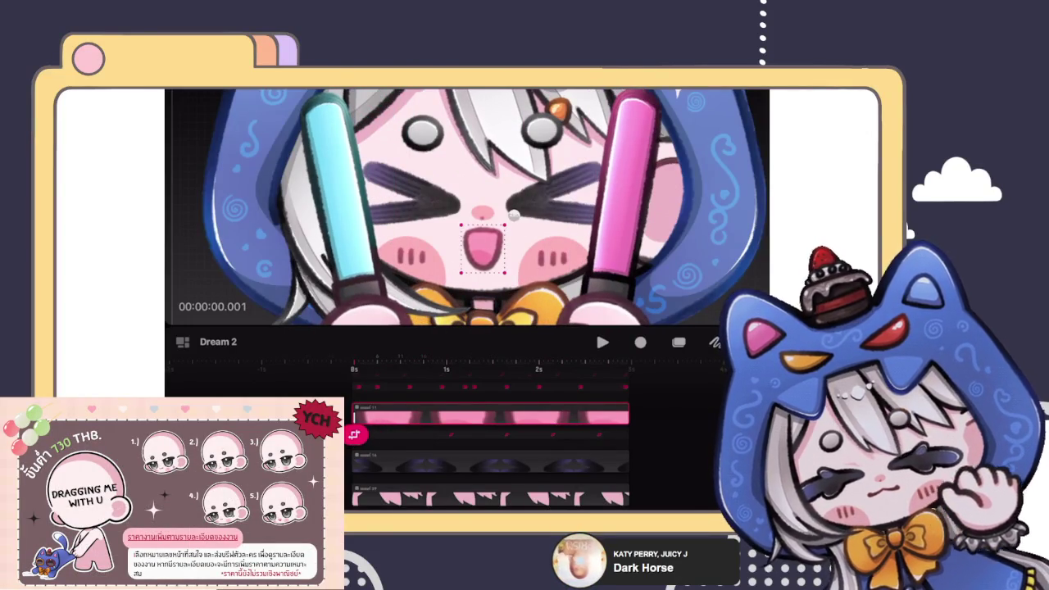
click(641, 342)
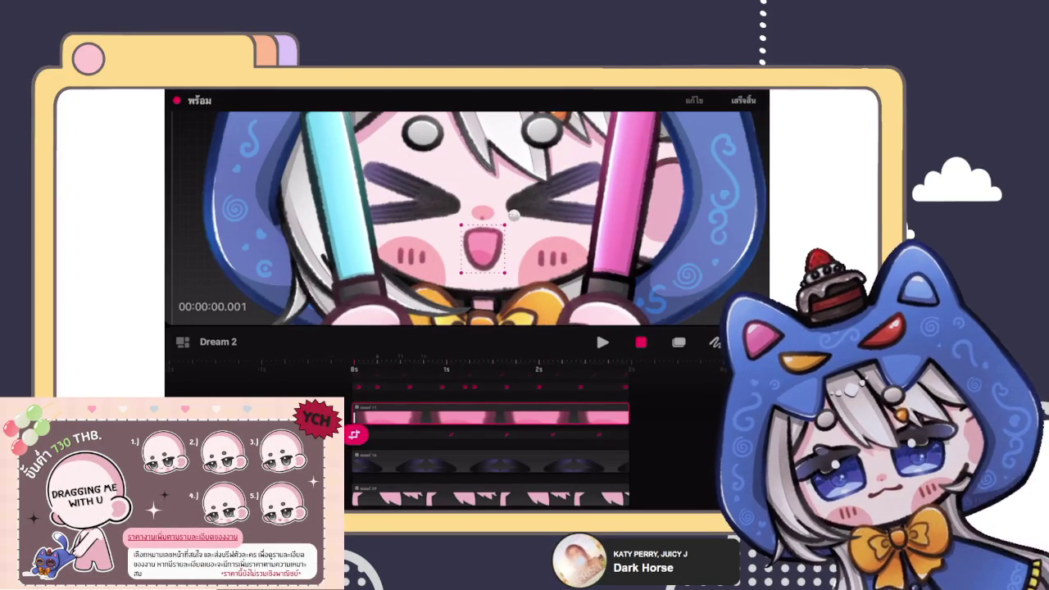
click(513, 214)
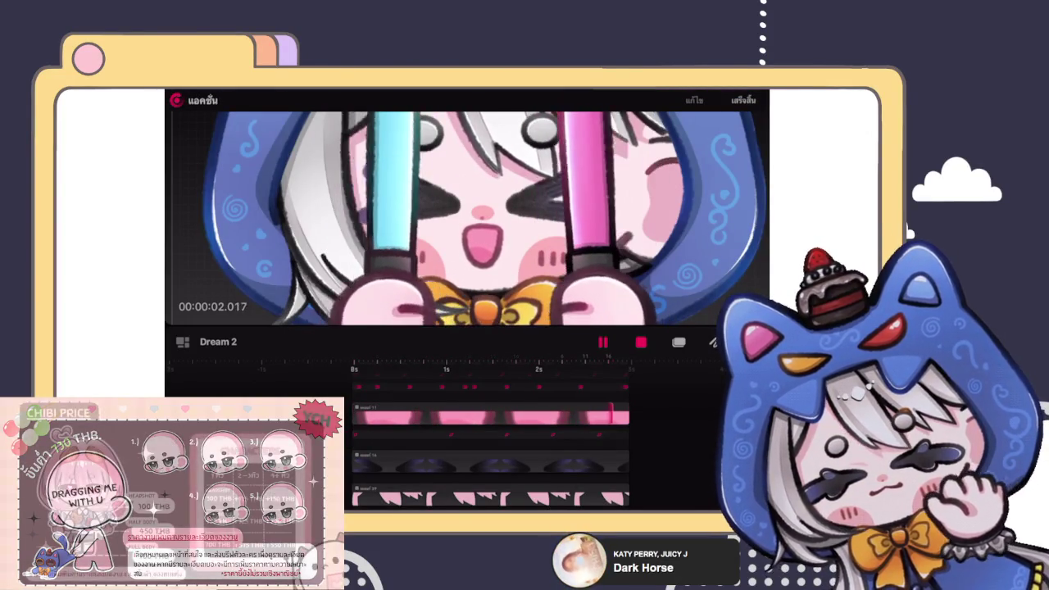
click(513, 214)
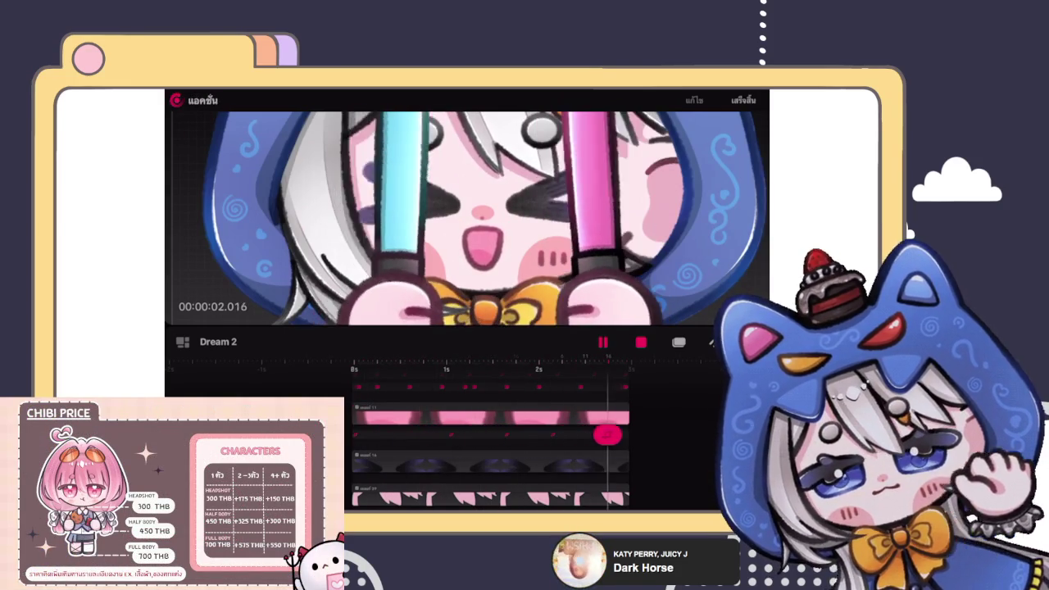
Step: Scrub back to the timeline start, re-record the glow-stick sway, and preview the looping emote
drag(621, 434, 354, 434)
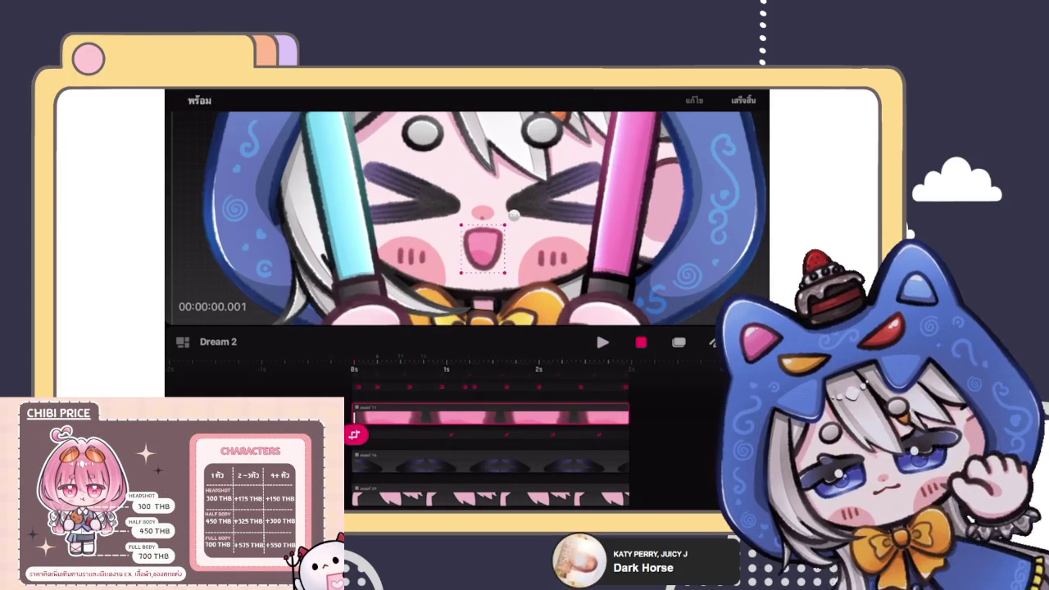
click(513, 215)
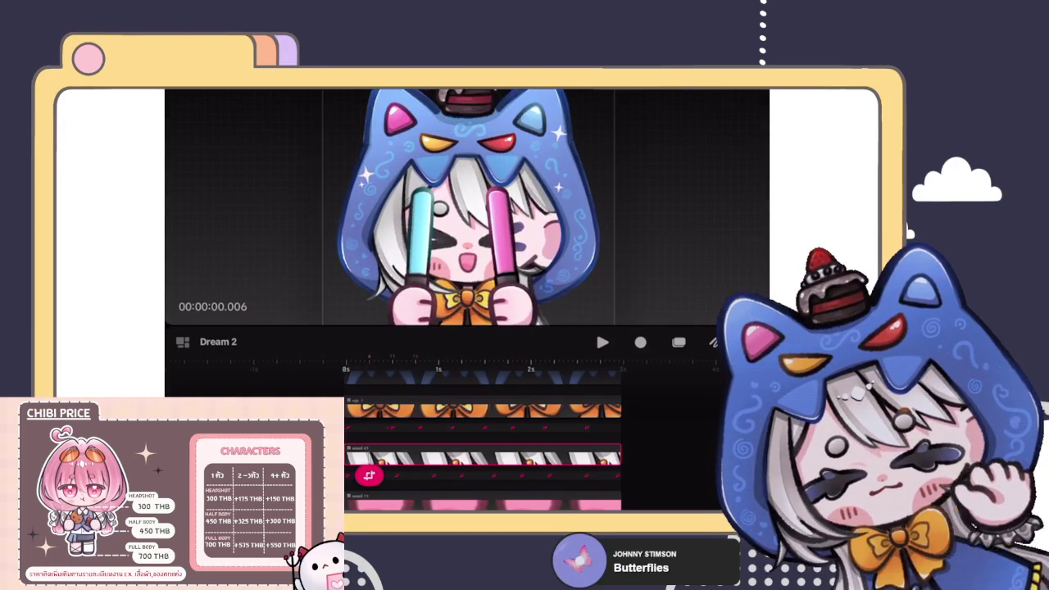
key(space)
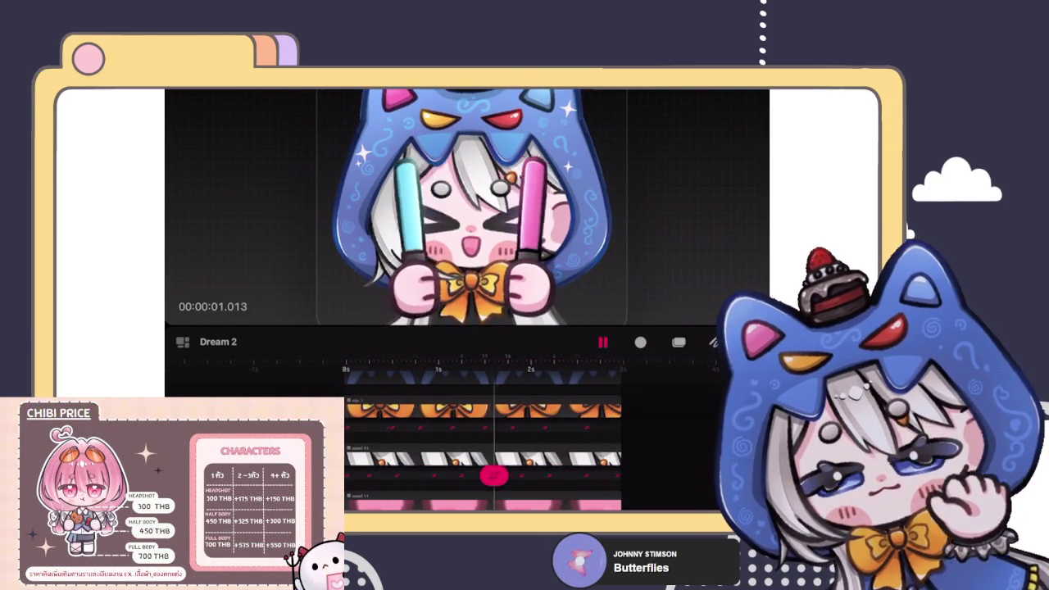
drag(467, 508, 467, 344)
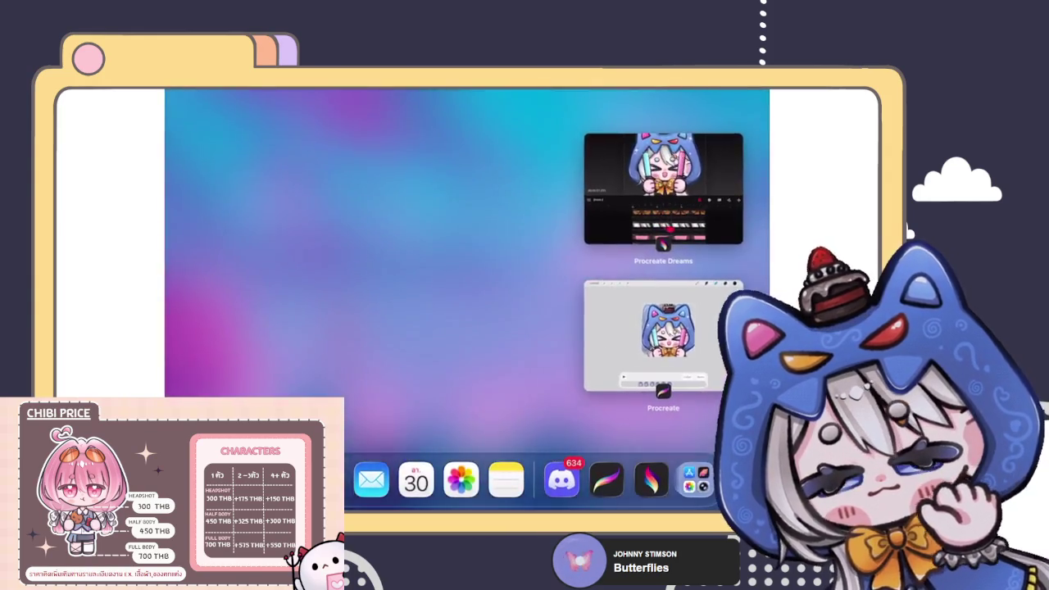
click(663, 336)
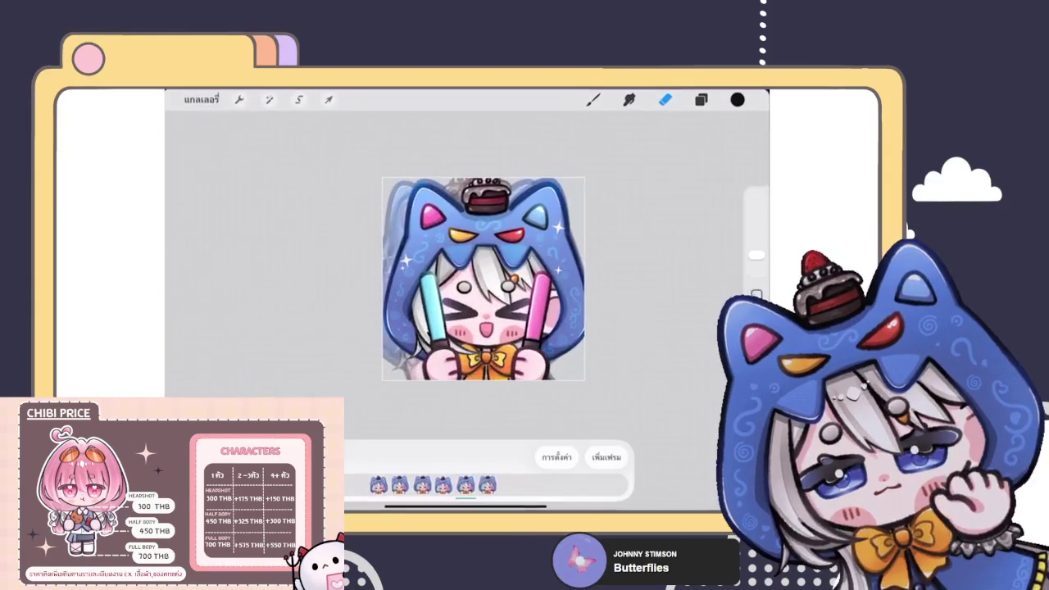
scroll(484, 263, up, 5)
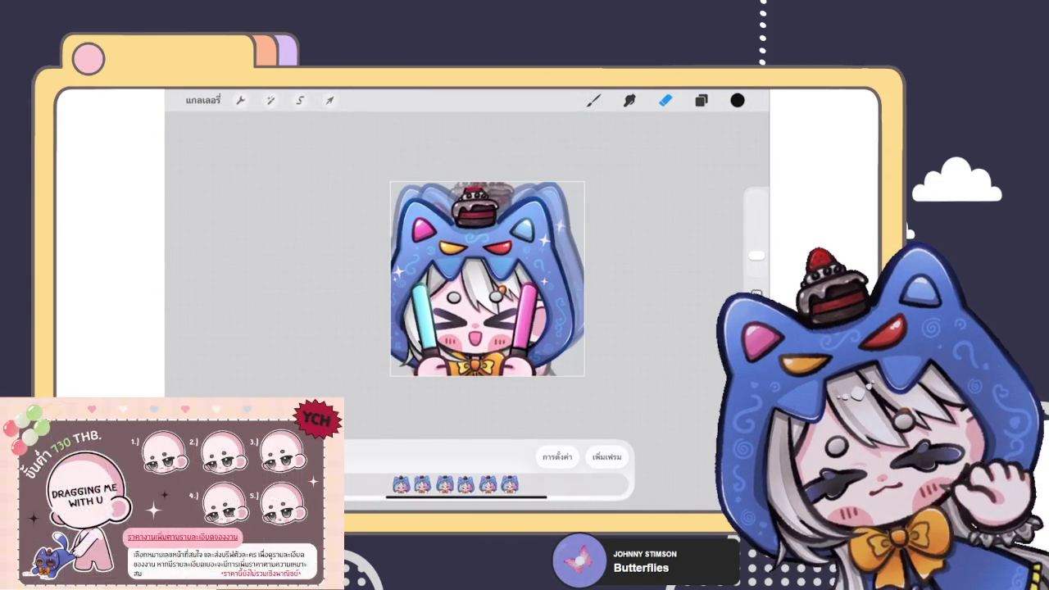
drag(466, 504, 466, 328)
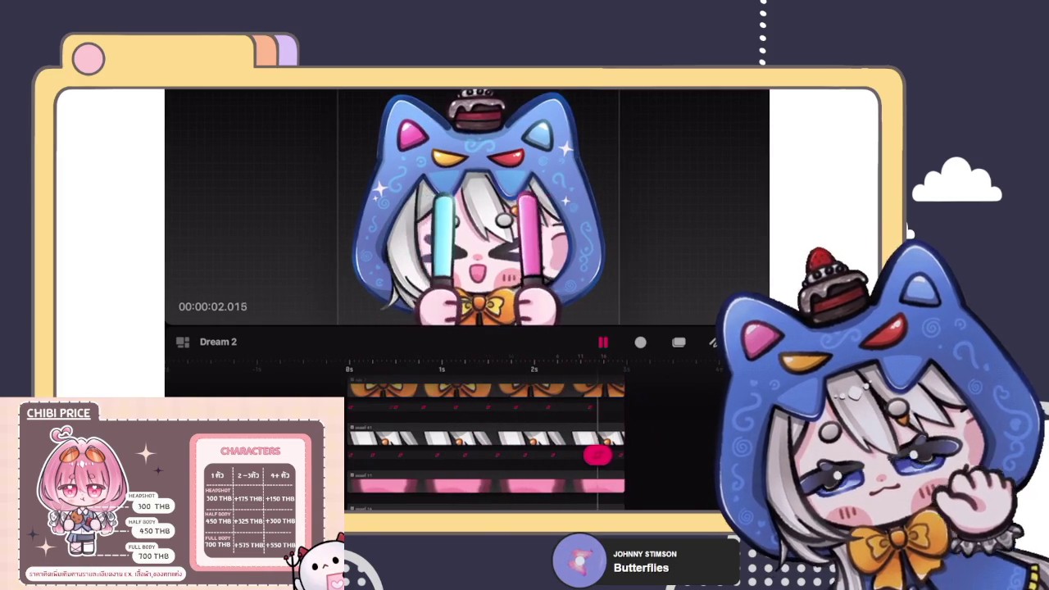
Step: Stop playback at the start and set the top track's motion type to Warp
scroll(491, 443, down, 2)
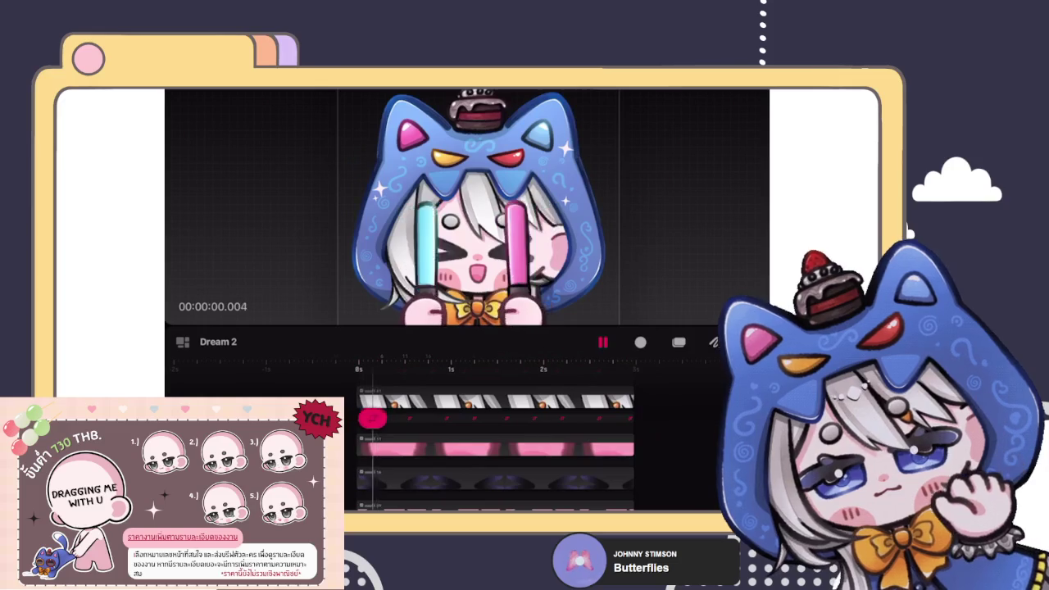
key(space)
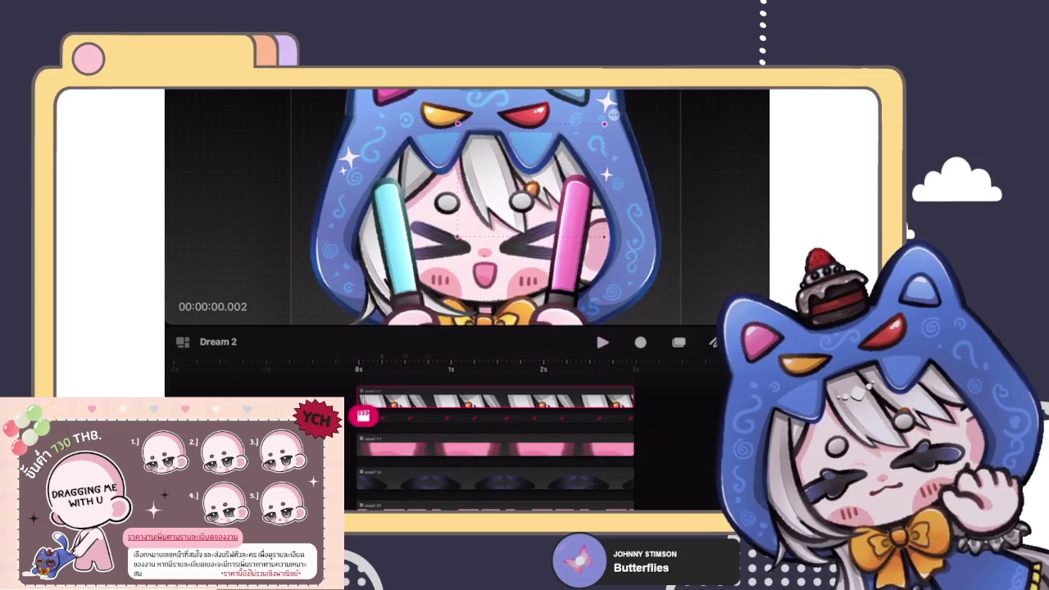
click(363, 416)
click(363, 366)
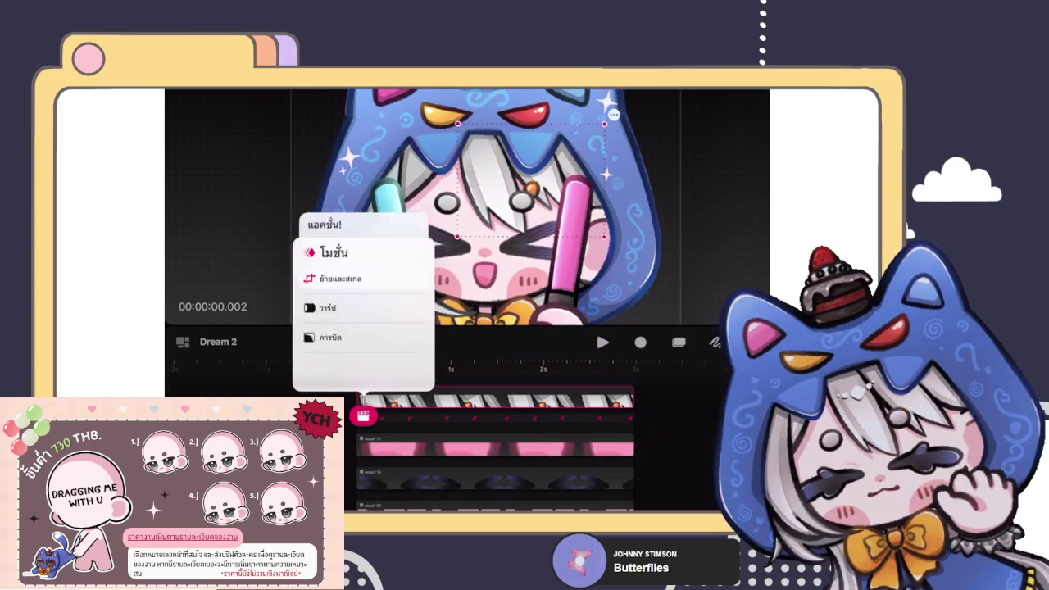
click(328, 243)
click(573, 246)
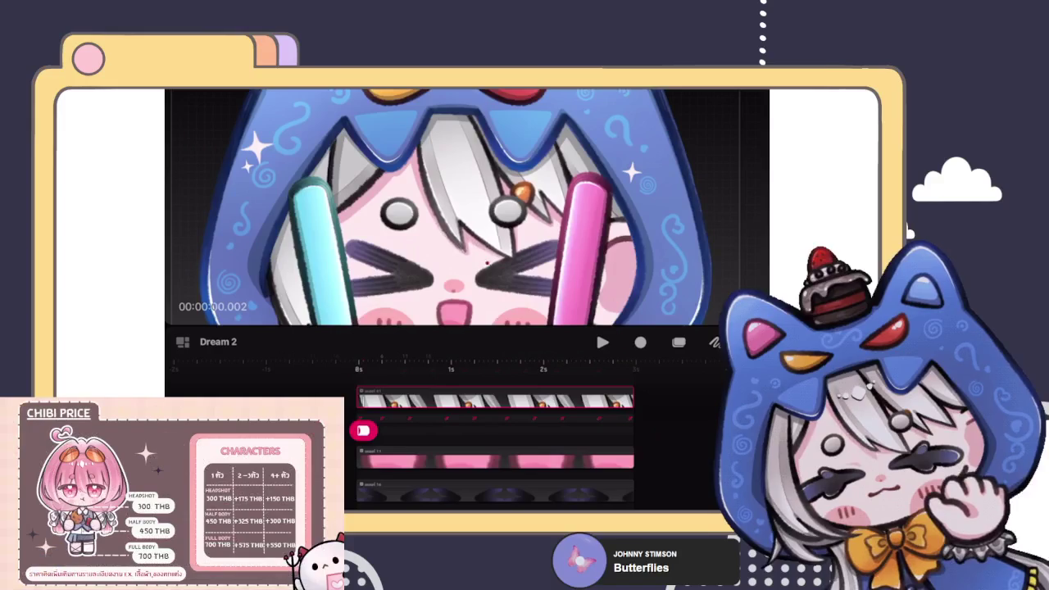
click(640, 342)
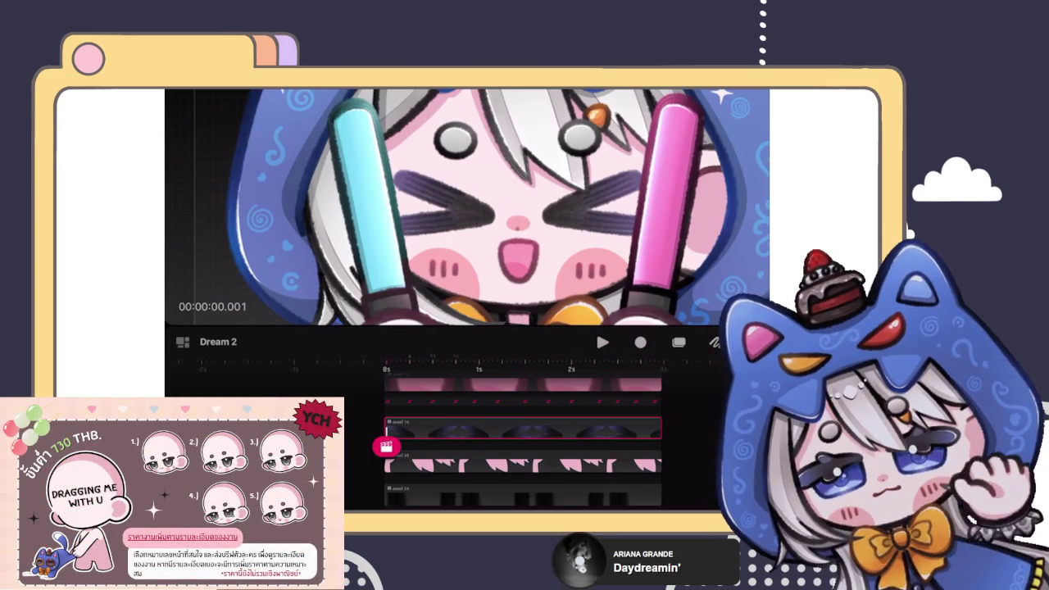
Step: Leave the warp recording for the iPad App Switcher showing Procreate Dreams and Procreate
drag(467, 507, 467, 352)
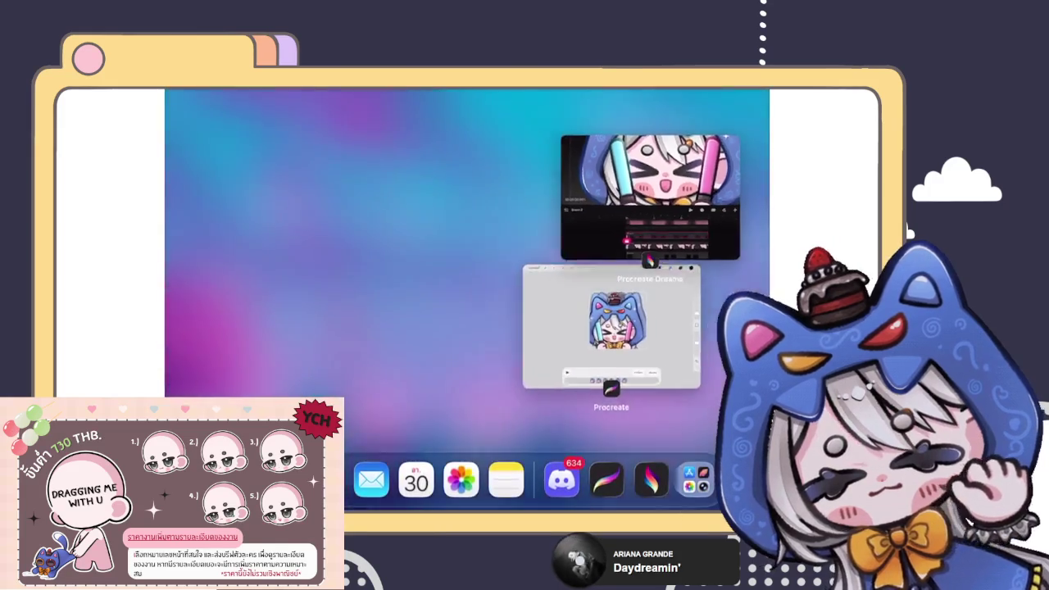
Step: Switch to Procreate and briefly inspect the emote's layer groups in the Layers panel
click(668, 331)
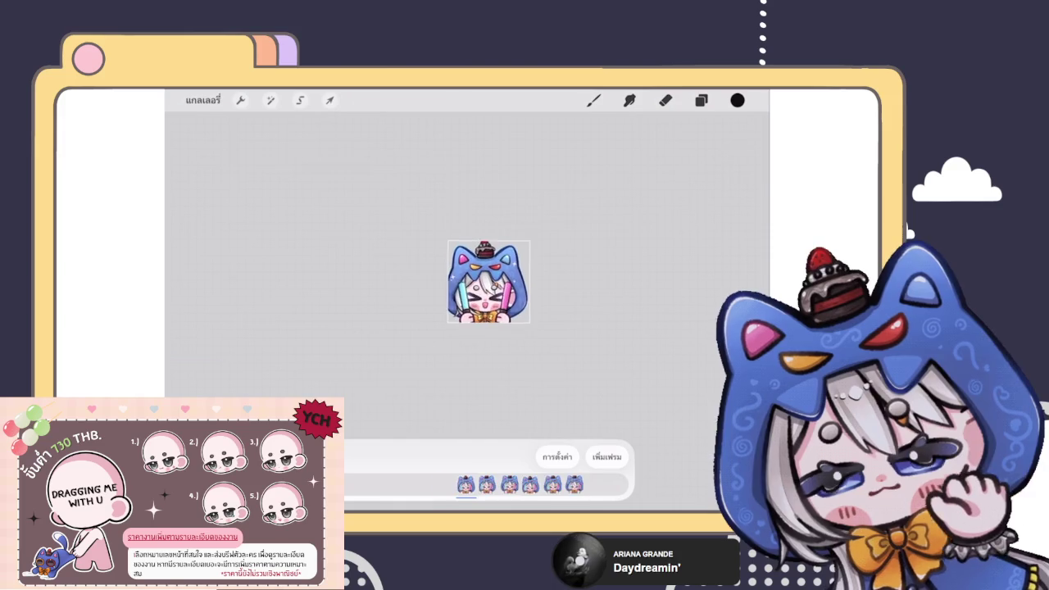
click(701, 100)
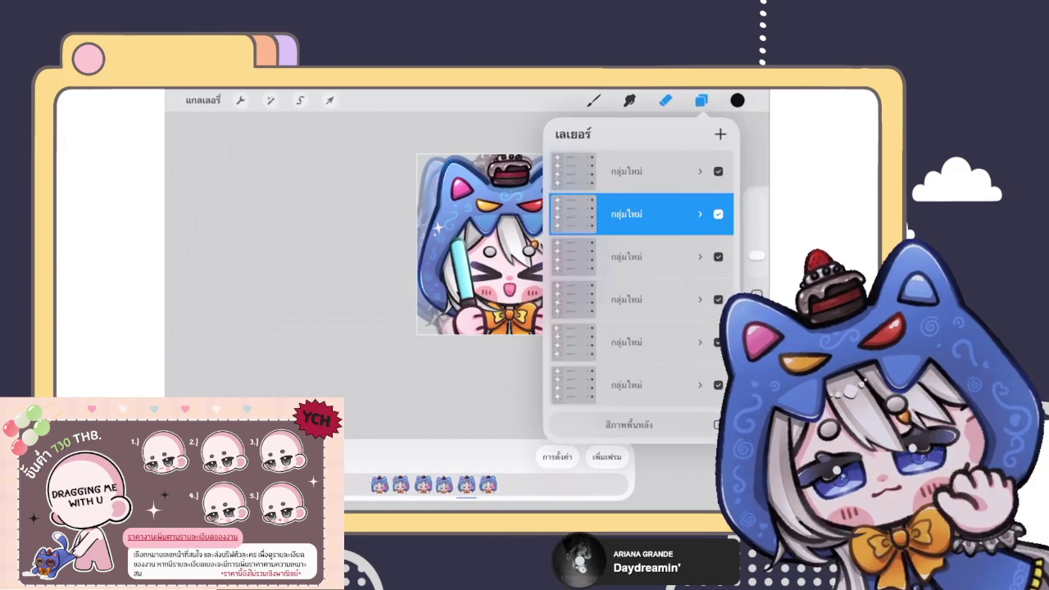
click(665, 100)
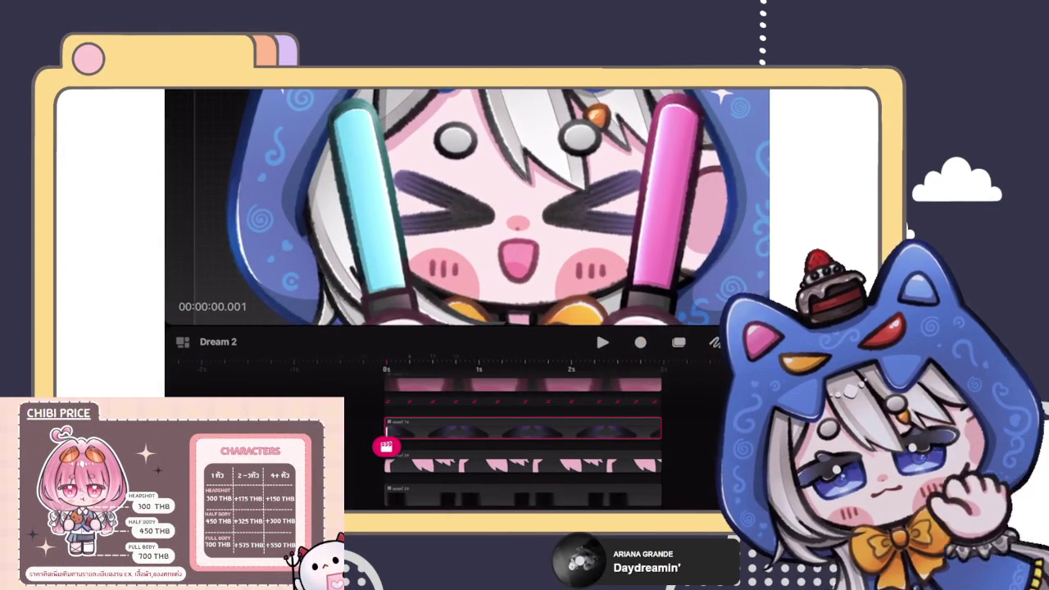
Step: Put a Warp motion on the third track and add more columns to its warp grid
click(386, 427)
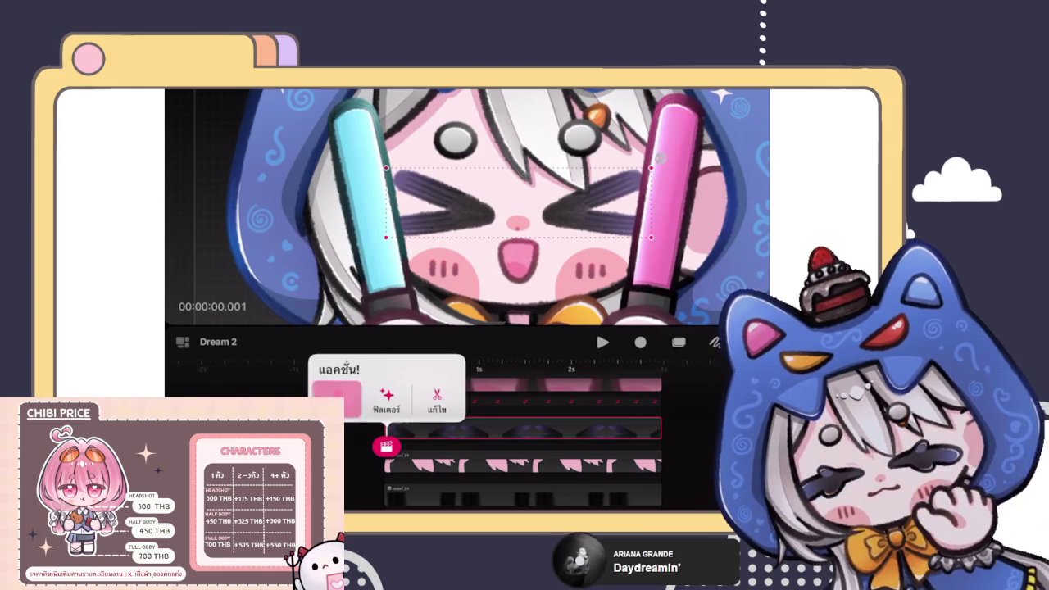
click(336, 400)
click(363, 246)
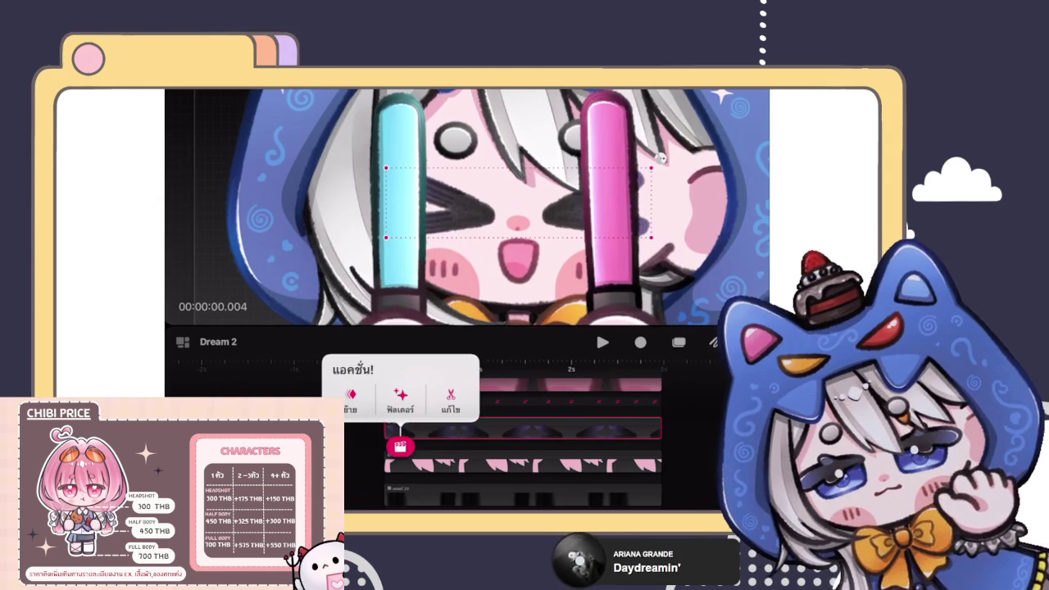
click(351, 400)
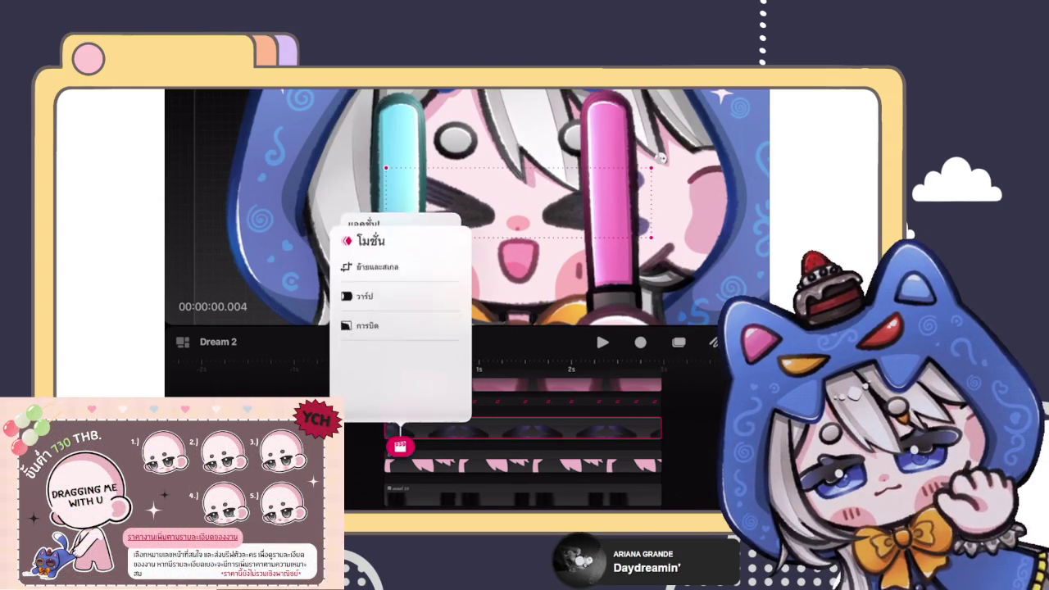
click(364, 301)
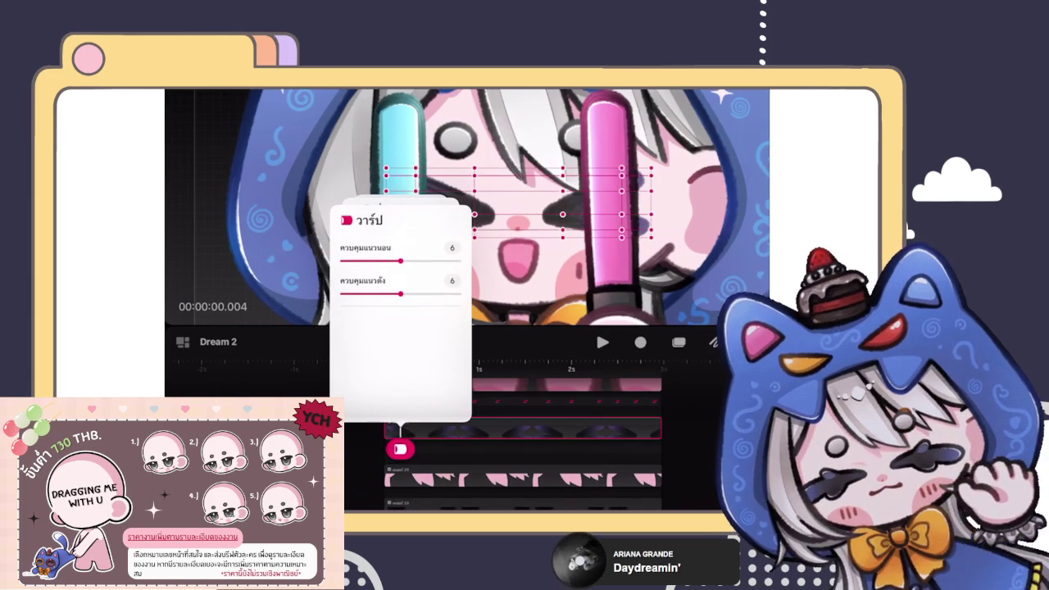
drag(401, 260, 430, 260)
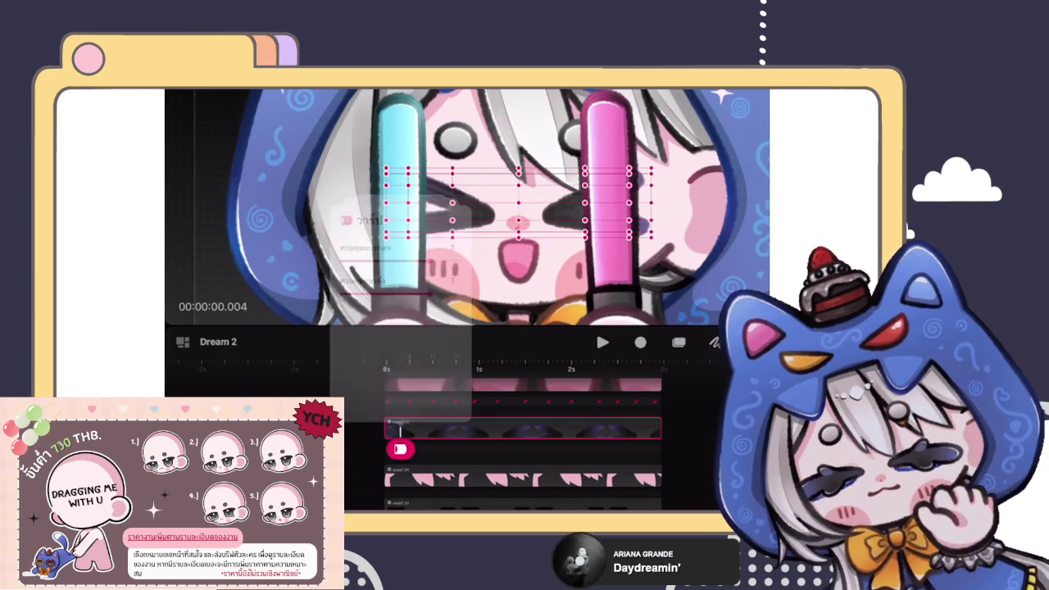
Step: Drag the face grid's centre point down so the eyes and mouth sit lower
click(400, 449)
click(517, 220)
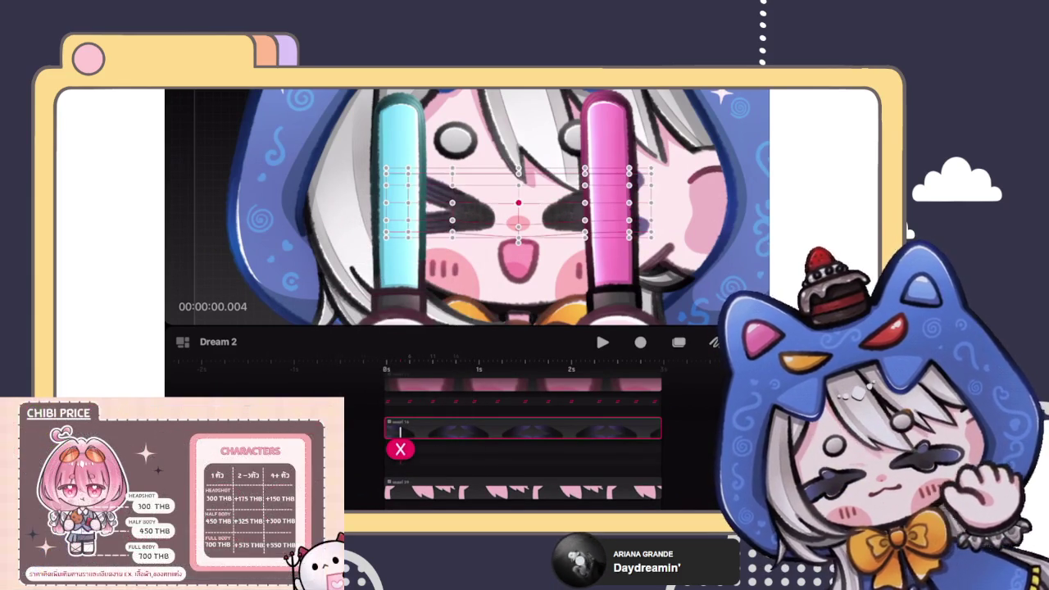
drag(518, 185, 518, 194)
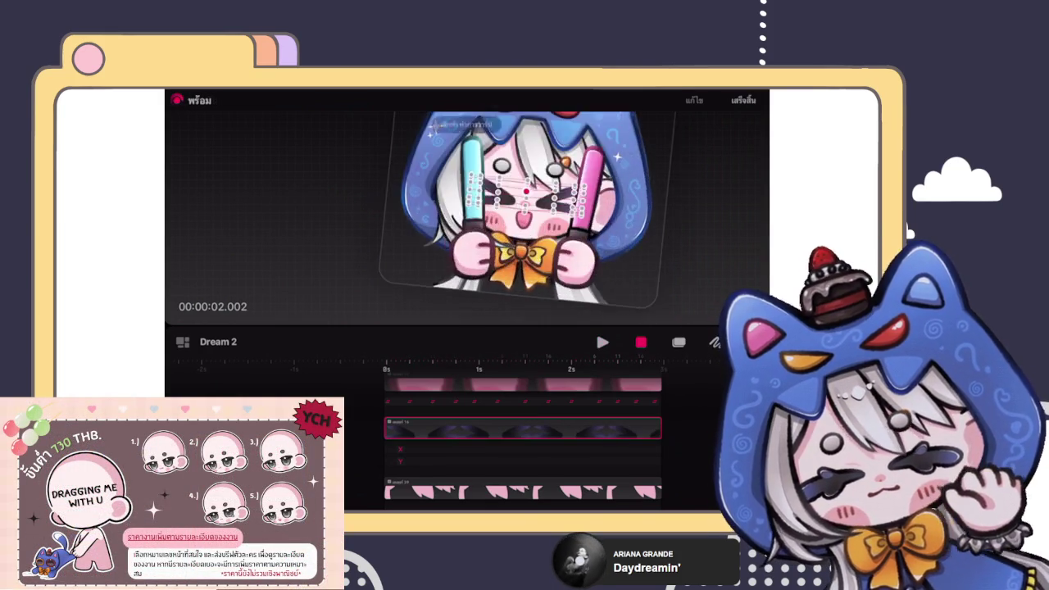
Step: Add a Move and Scale motion keyframe at the clip start and preview it
click(400, 444)
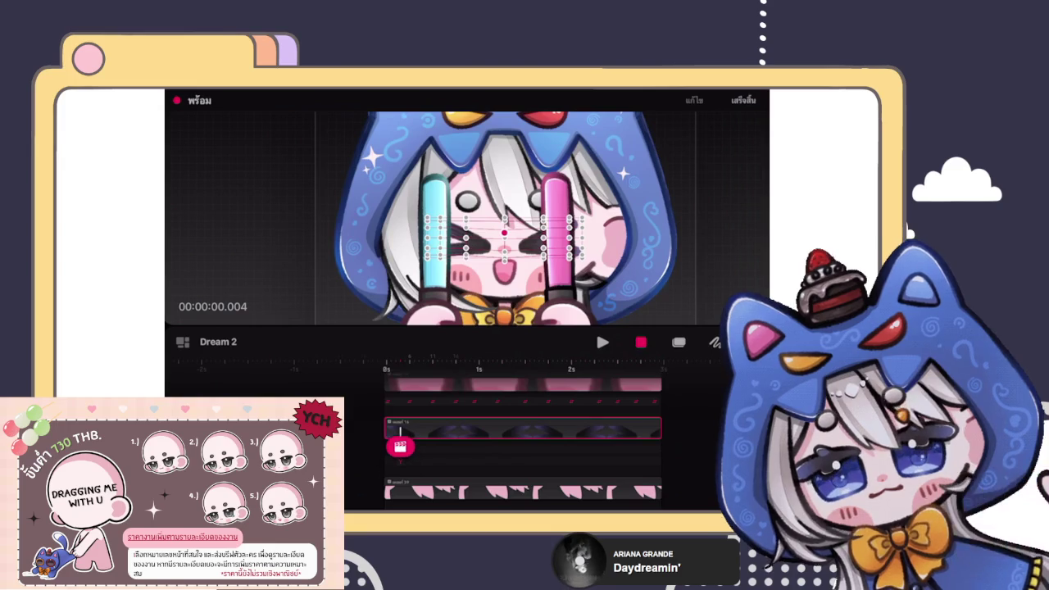
click(347, 393)
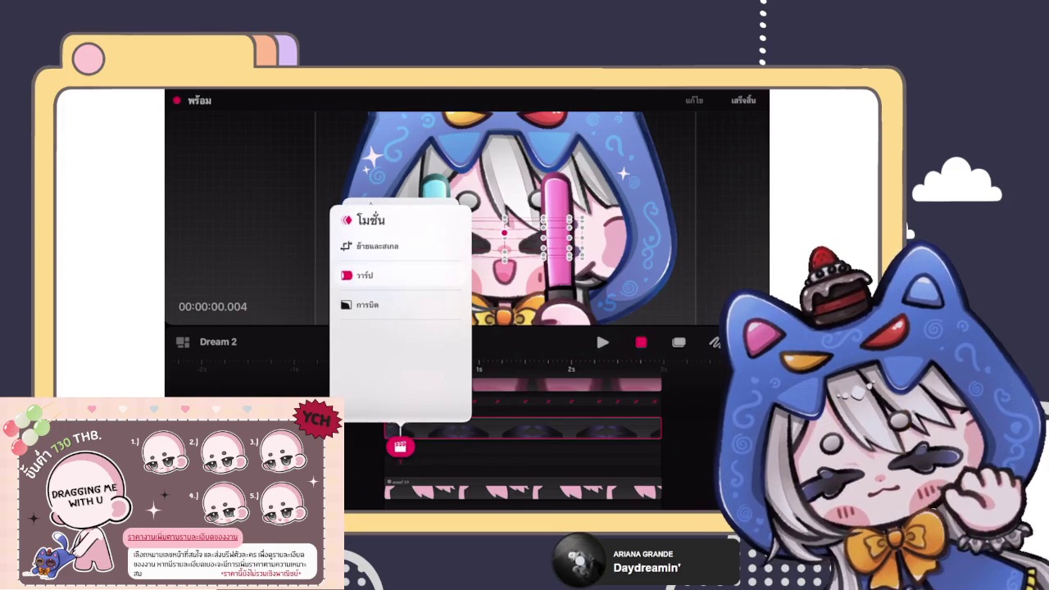
click(362, 275)
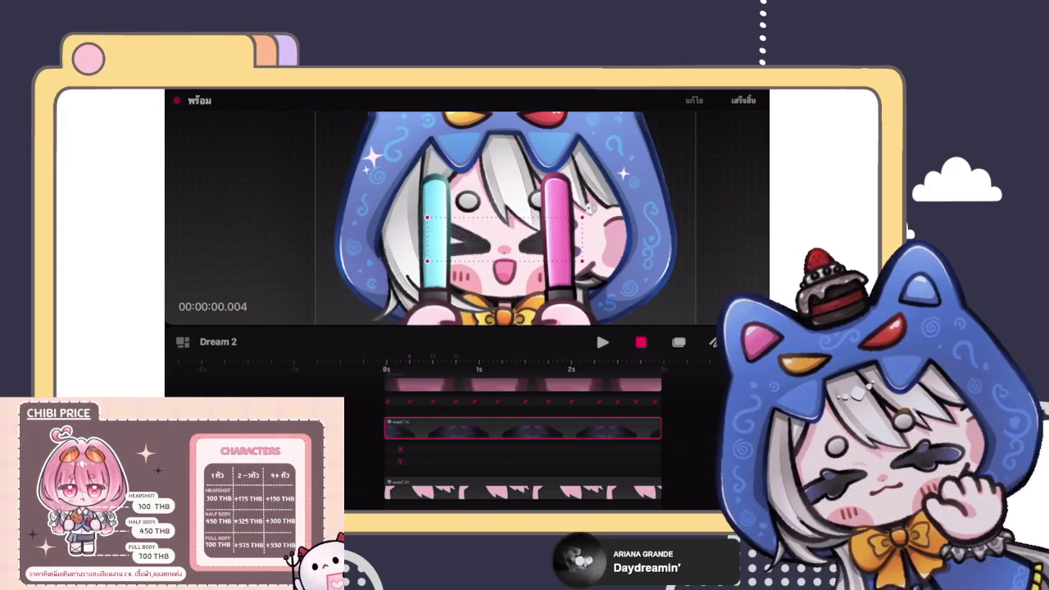
key(space)
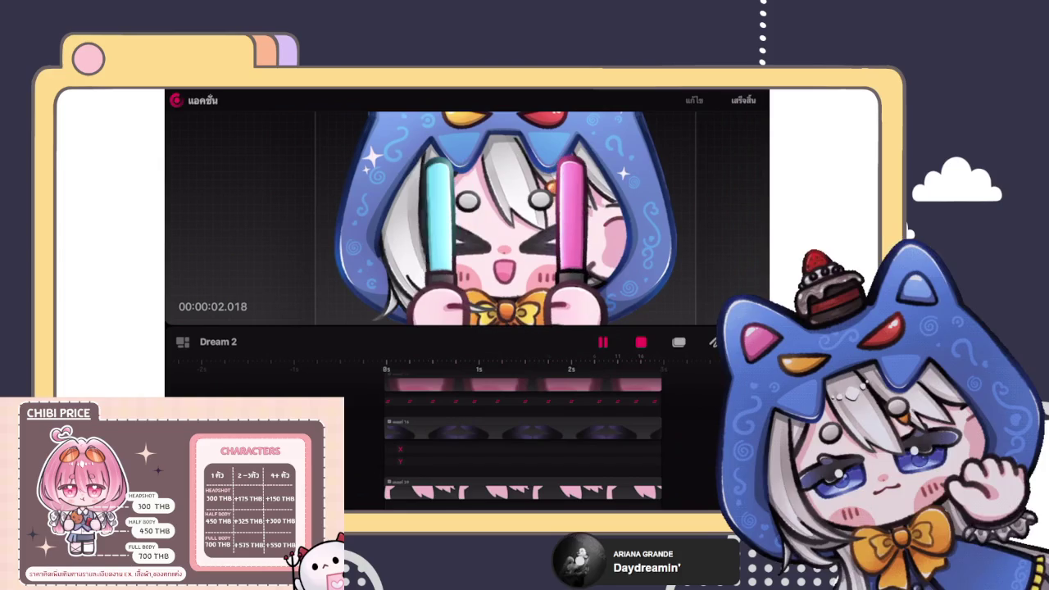
click(524, 428)
key(space)
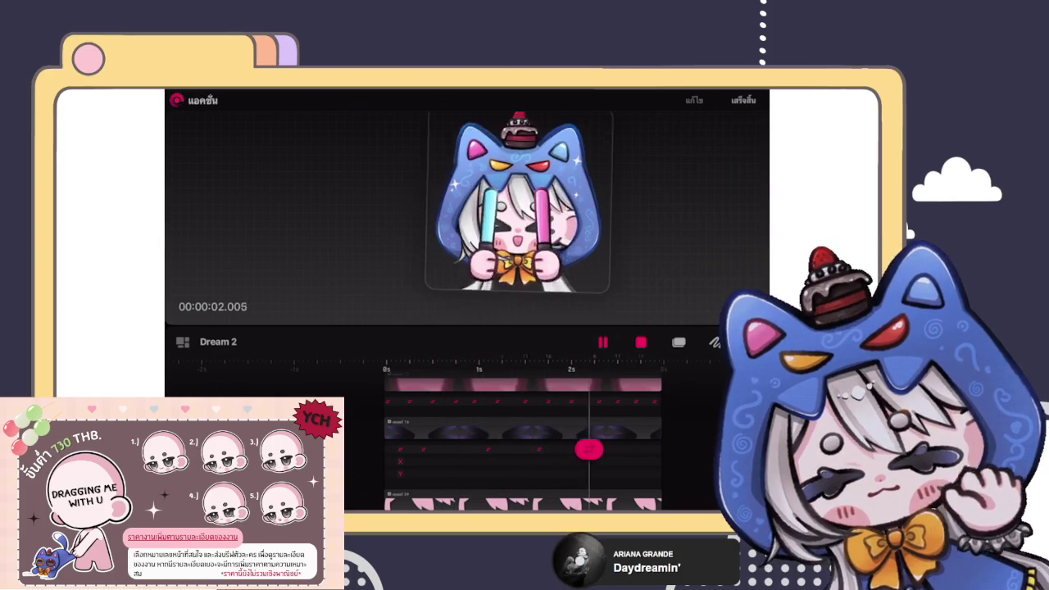
key(space)
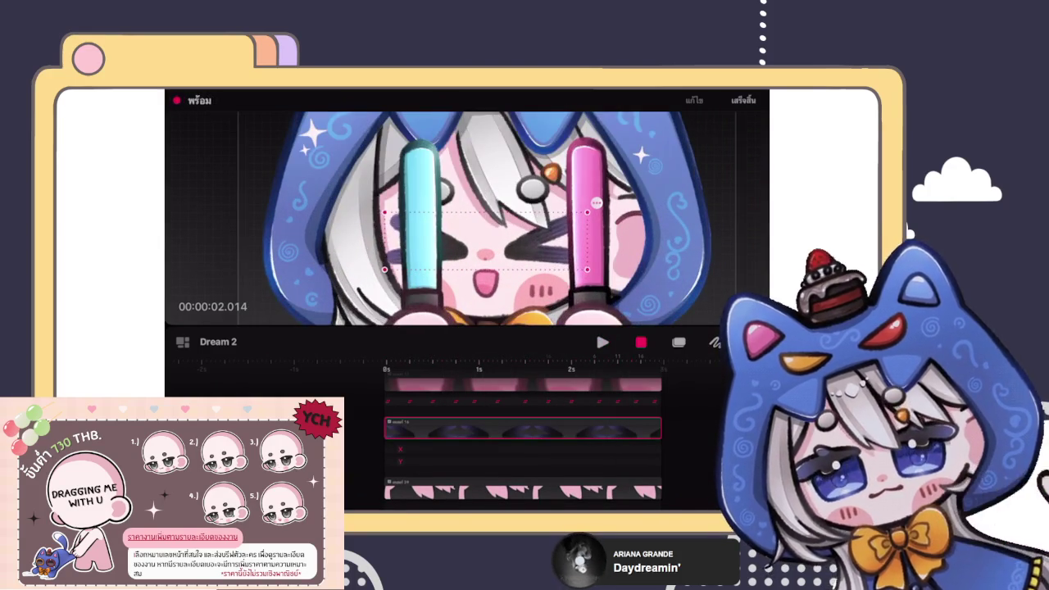
Step: Add X and Y position keyframes and perform the glow-stick sway while recording
click(395, 446)
click(372, 246)
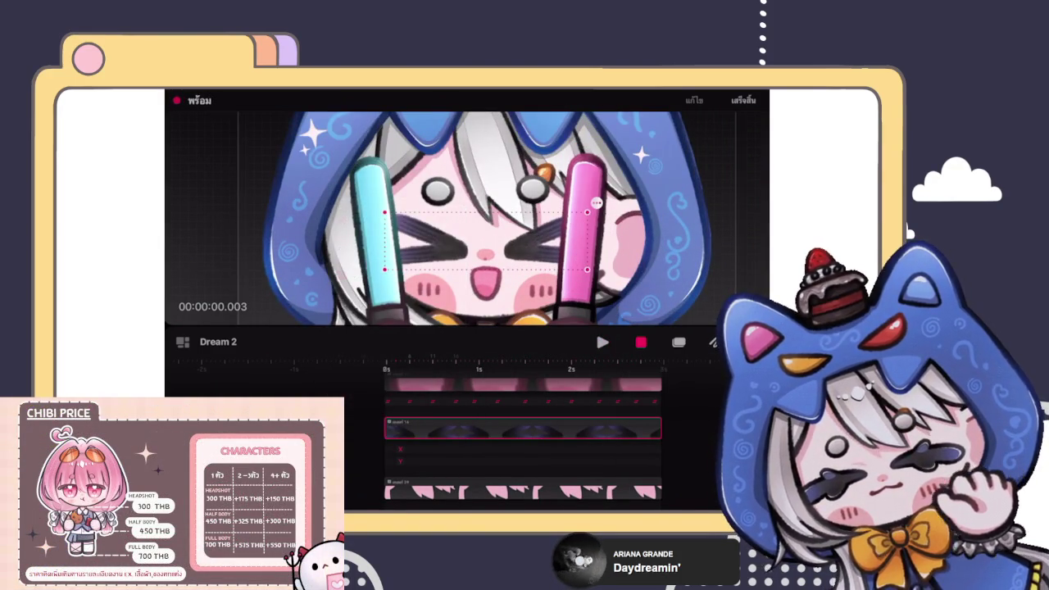
key(space)
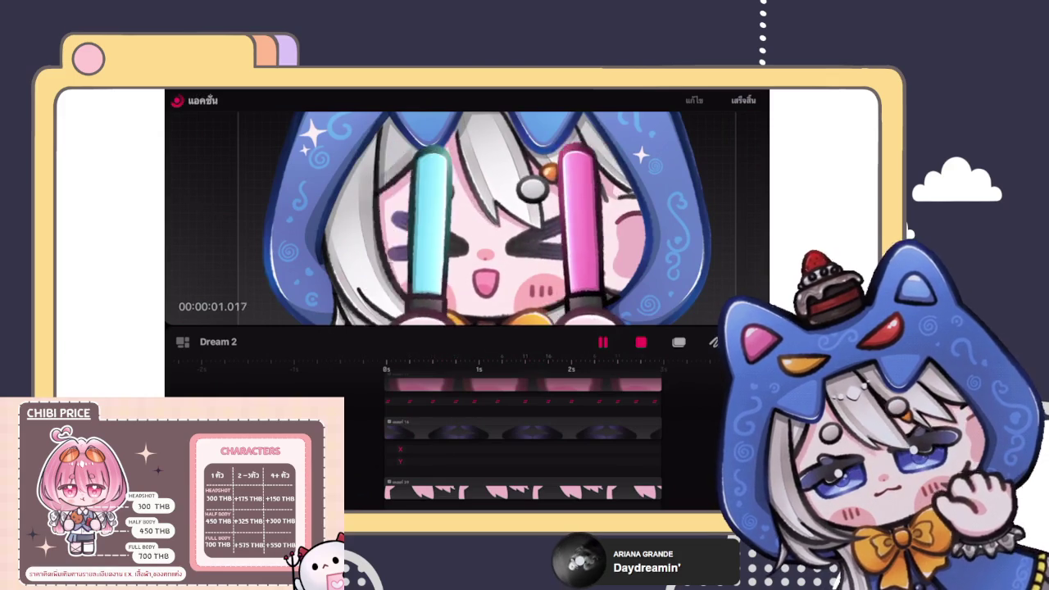
click(388, 449)
mouse_move(388, 449)
mouse_down()
mouse_move(656, 447)
mouse_move(388, 447)
mouse_move(424, 447)
mouse_up()
Step: Reset the start keyframe's translate X and Y values to 0
click(543, 449)
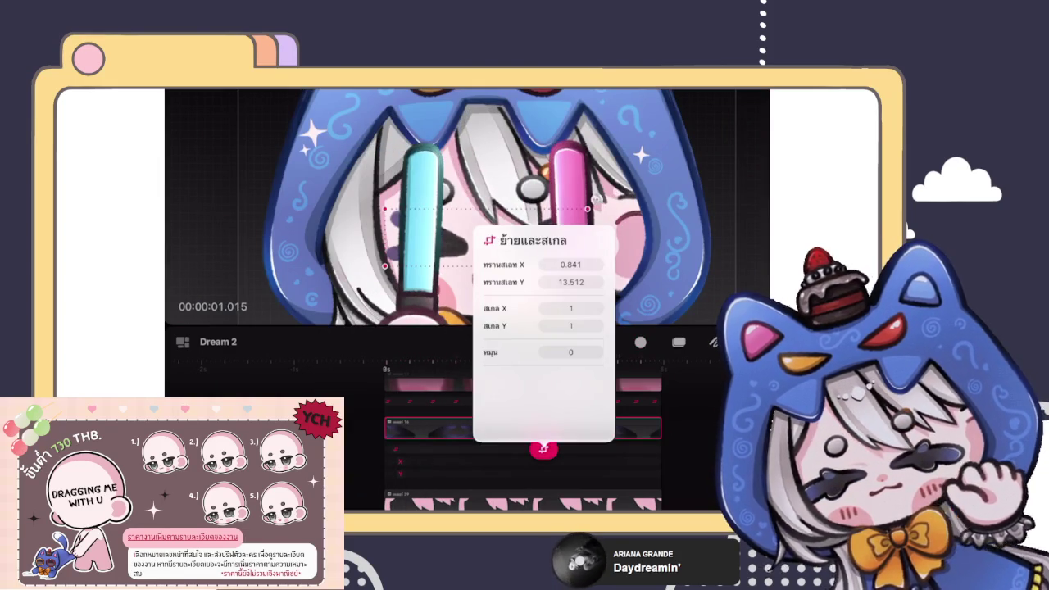
click(543, 449)
drag(538, 447, 395, 449)
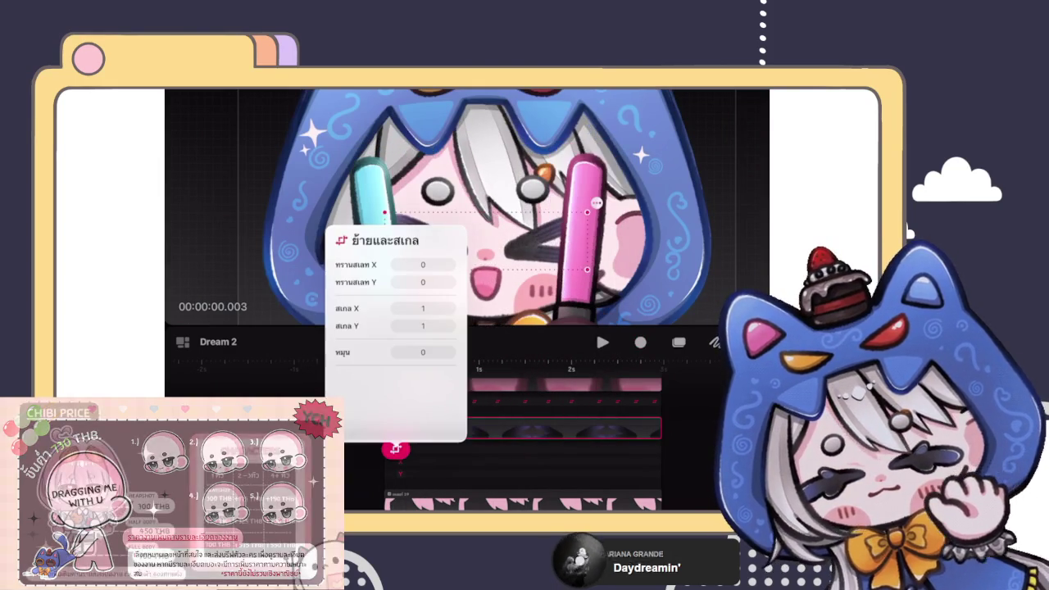
click(395, 448)
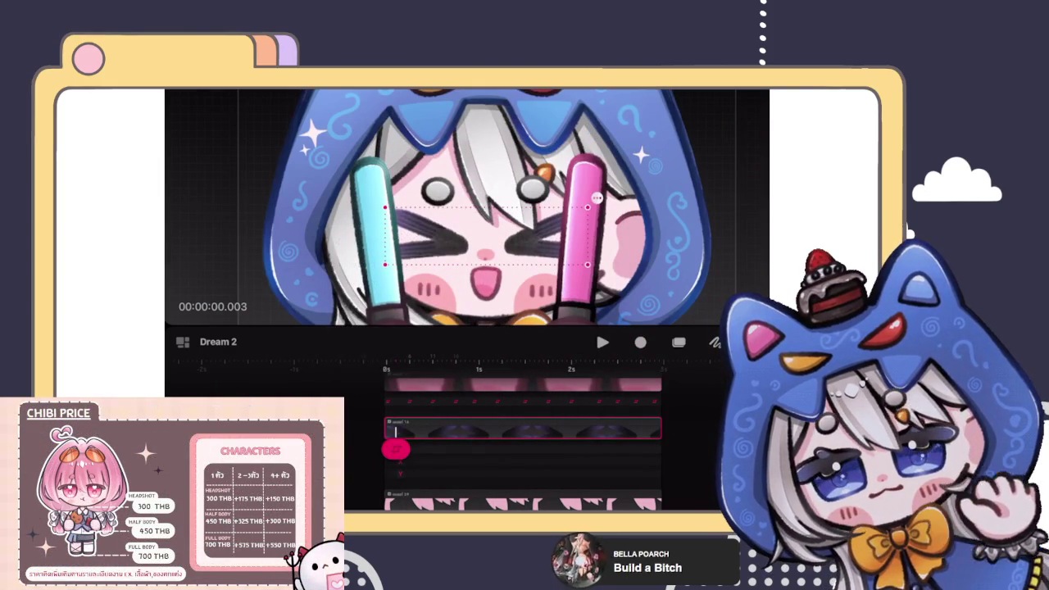
Step: Record a glow-stick sway take, undo the bad take, and replay the loop
click(640, 341)
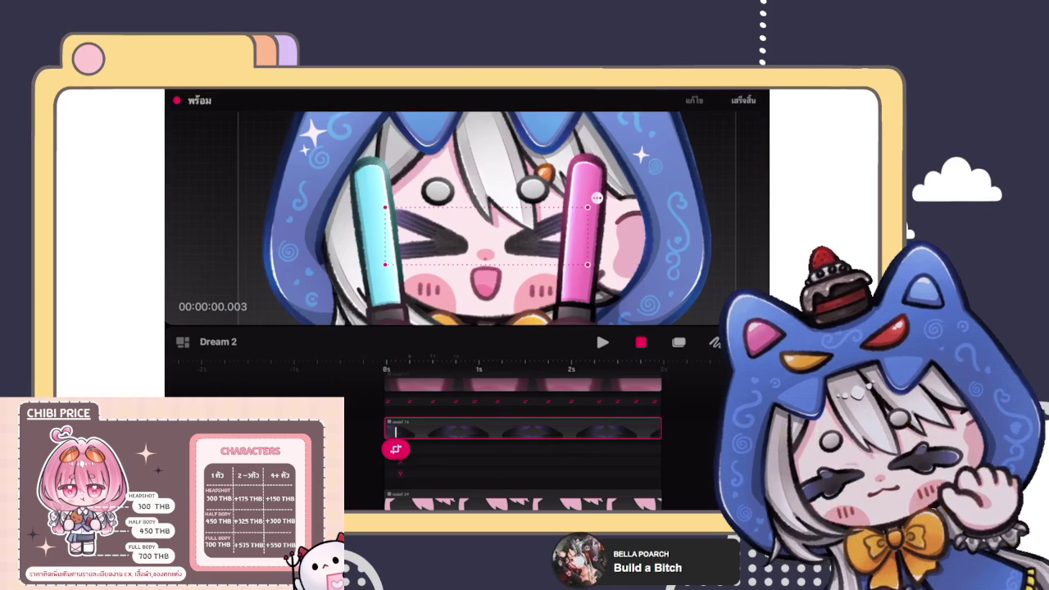
mouse_move(597, 197)
mouse_down()
mouse_move(577, 155)
mouse_move(597, 201)
mouse_up()
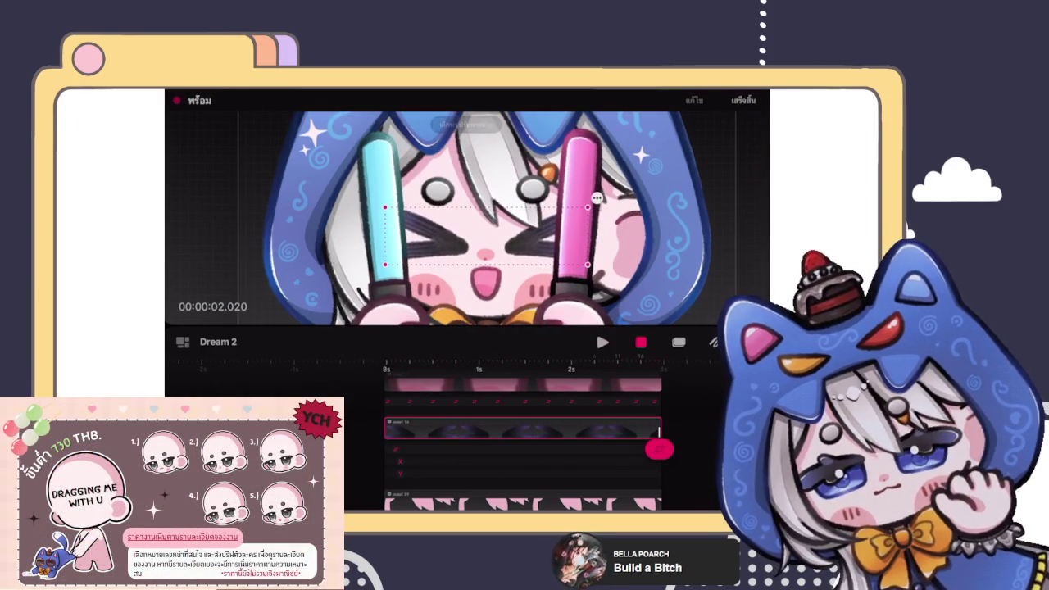
key(ctrl+z)
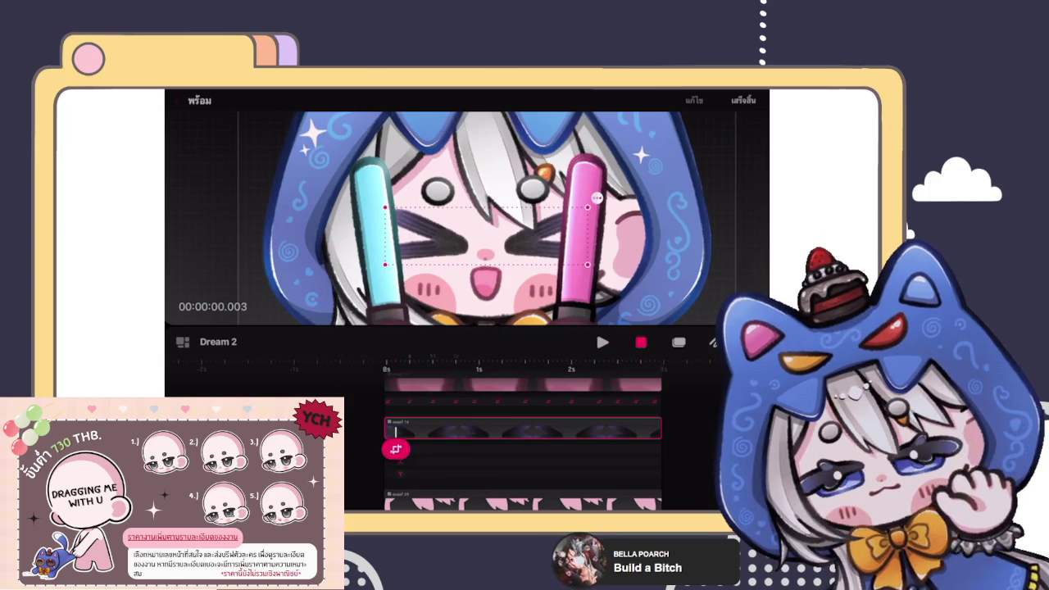
click(602, 343)
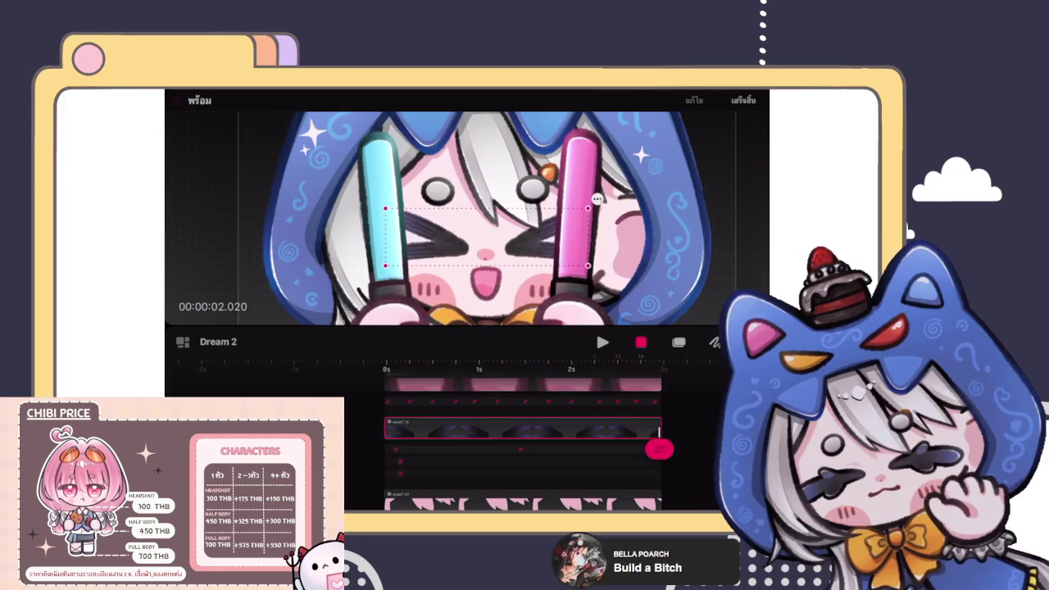
key(space)
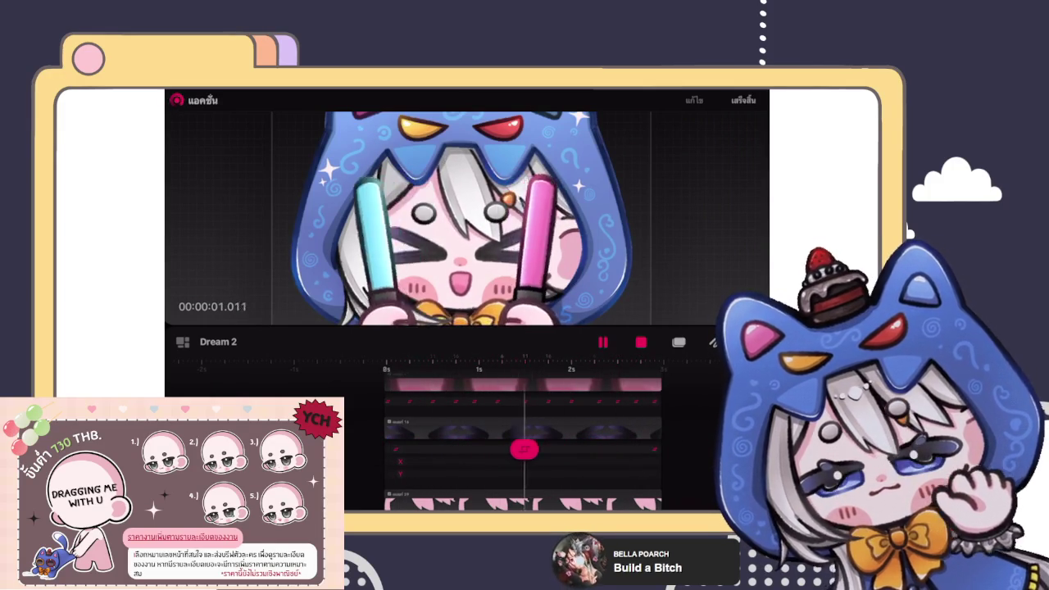
Step: Re-record the glow sticks swinging inward across the eyes and back out
click(492, 427)
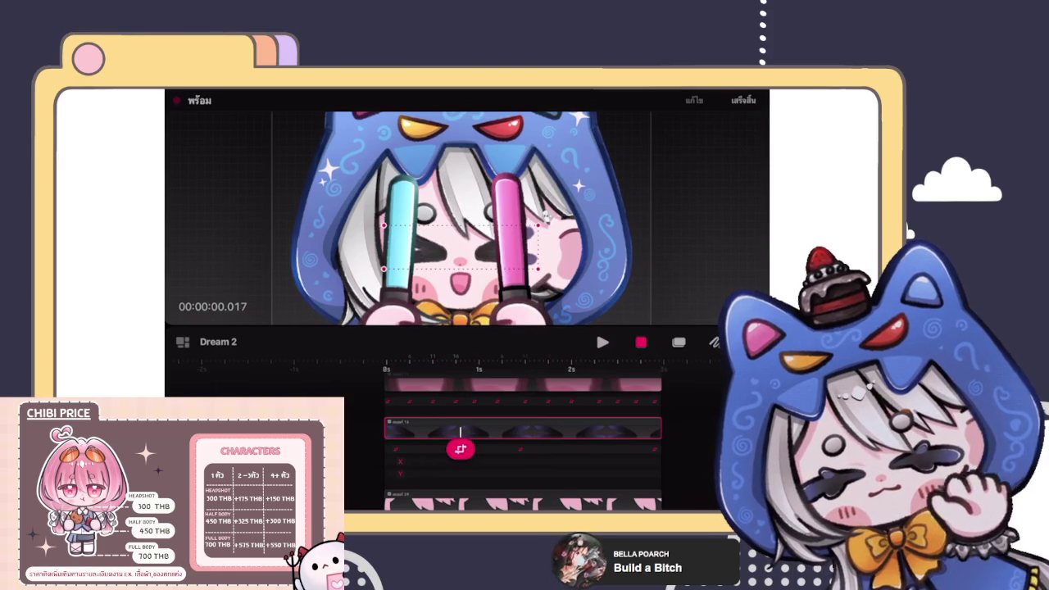
drag(545, 213, 494, 212)
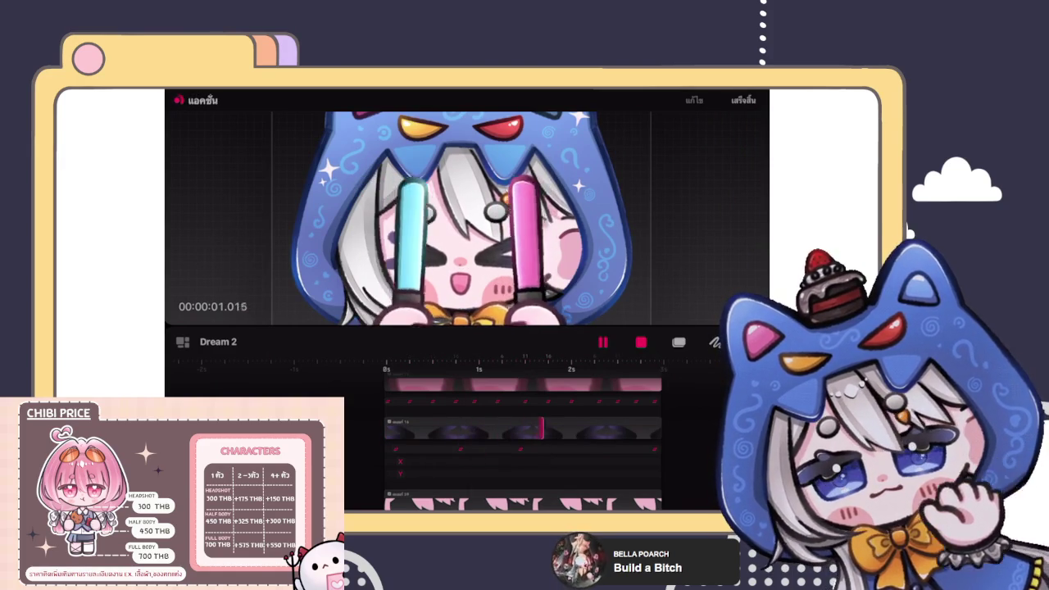
click(656, 438)
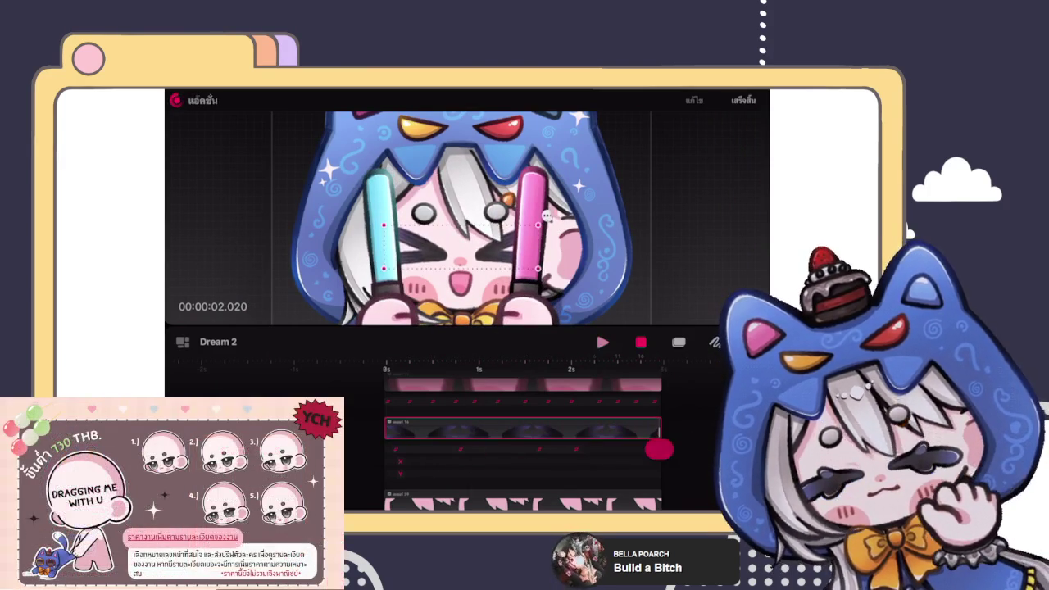
drag(541, 215, 524, 215)
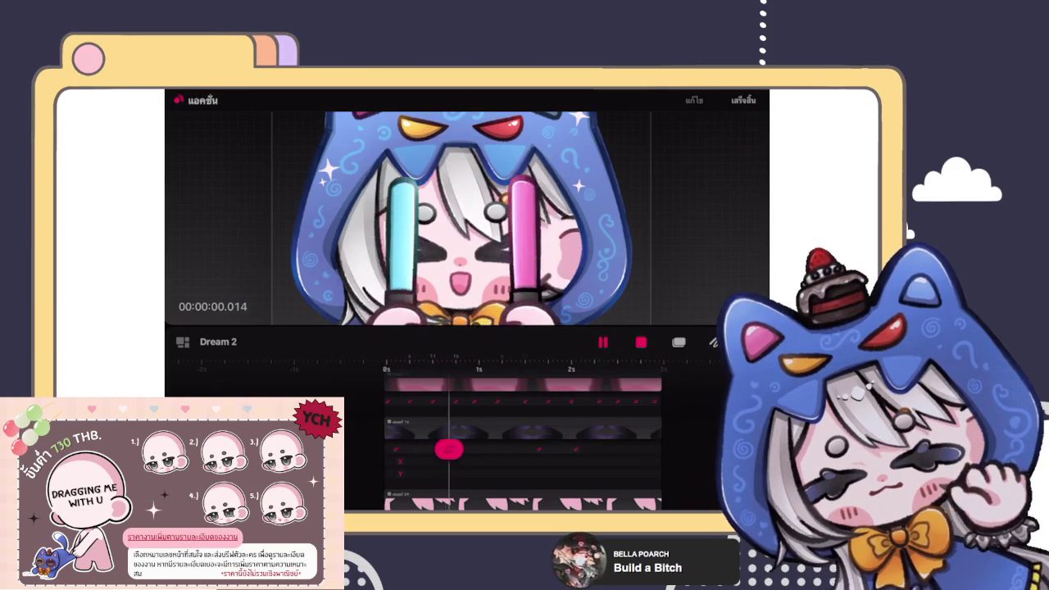